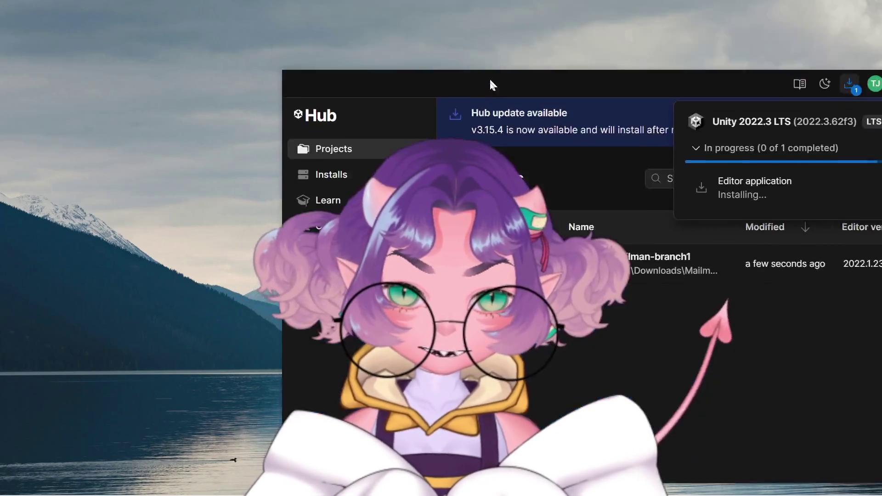
- Maximize the Unity Safe Mode editor and show the CS0246 'Newtonsoft' error's details, pinging EventSystem in Assets > Scripts
{"action": "mouse_move", "coordinate": [493, 82]}
{"action": "left_mouse_down"}
{"action": "mouse_move", "coordinate": [264, 126]}
{"action": "mouse_move", "coordinate": [257, 98]}
{"action": "left_mouse_up"}
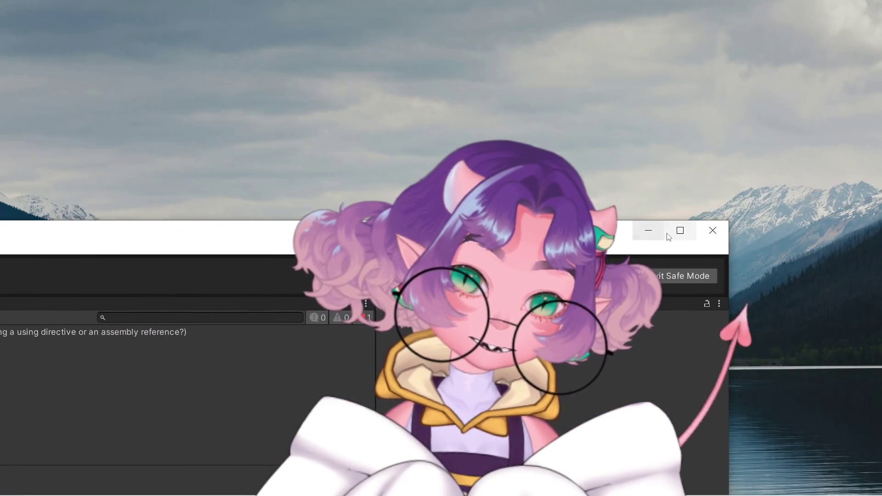
{"action": "left_click", "coordinate": [670, 228]}
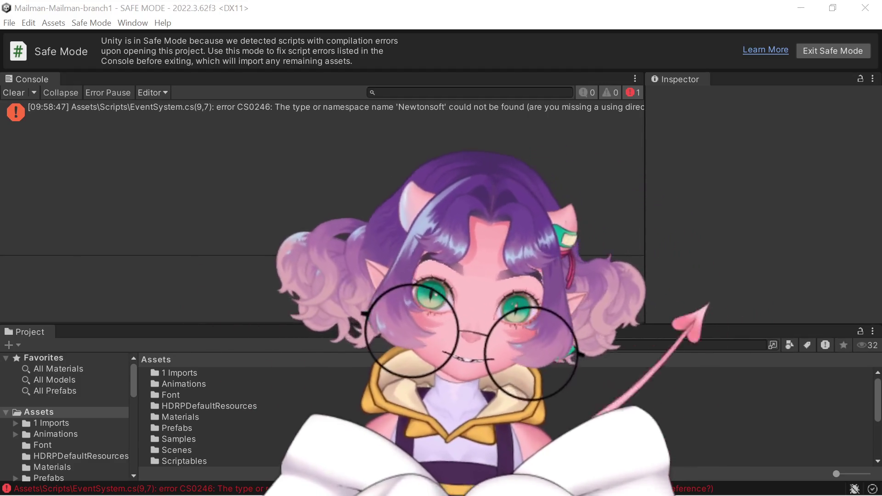
{"action": "left_click", "coordinate": [323, 106]}
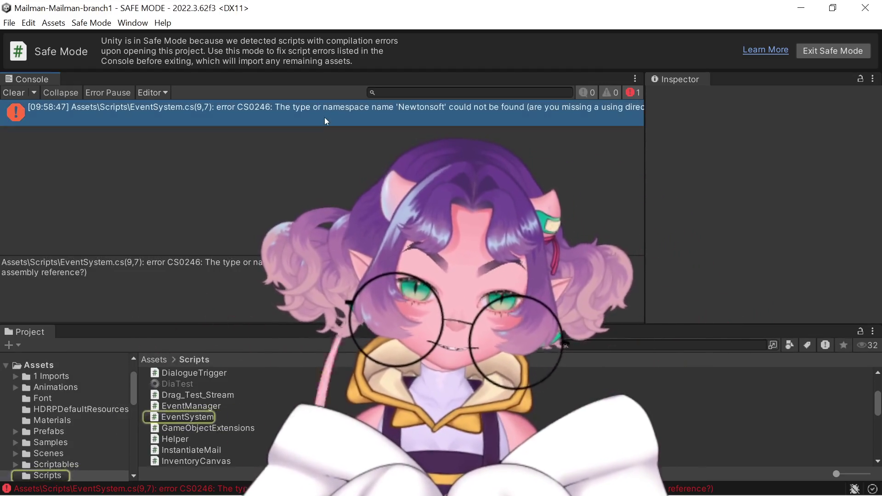
- Narrow the Console so the Inspector gets more room, then select the EventSystem script
{"action": "left_click_drag", "start_coordinate": [647, 143], "coordinate": [868, 157]}
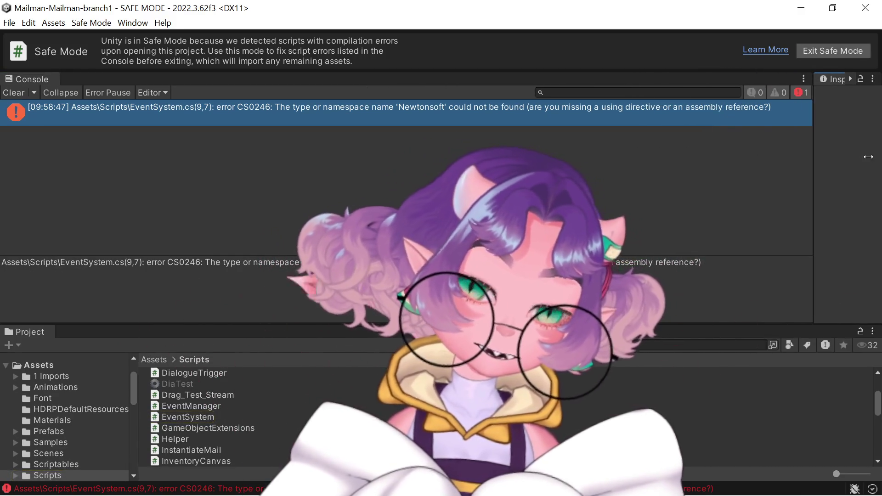
{"action": "mouse_move", "coordinate": [869, 157]}
{"action": "left_mouse_down"}
{"action": "mouse_move", "coordinate": [541, 142]}
{"action": "mouse_move", "coordinate": [469, 157]}
{"action": "mouse_move", "coordinate": [359, 154]}
{"action": "left_mouse_up"}
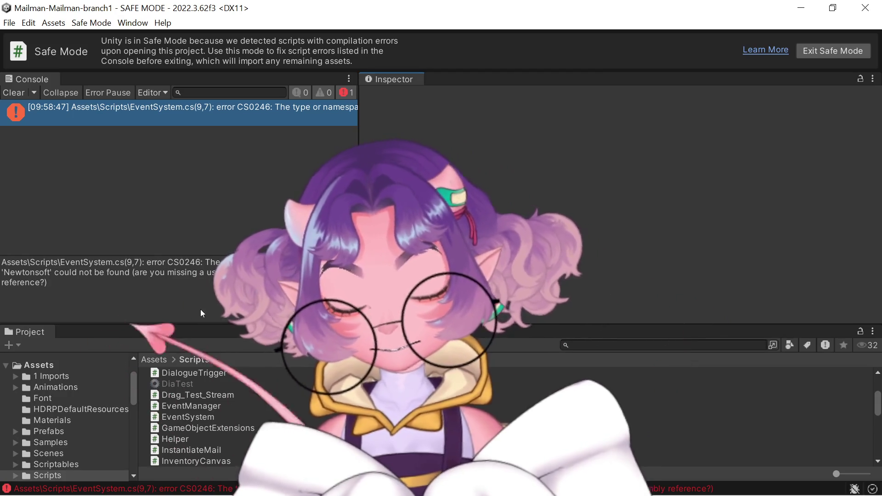
{"action": "left_click", "coordinate": [143, 115]}
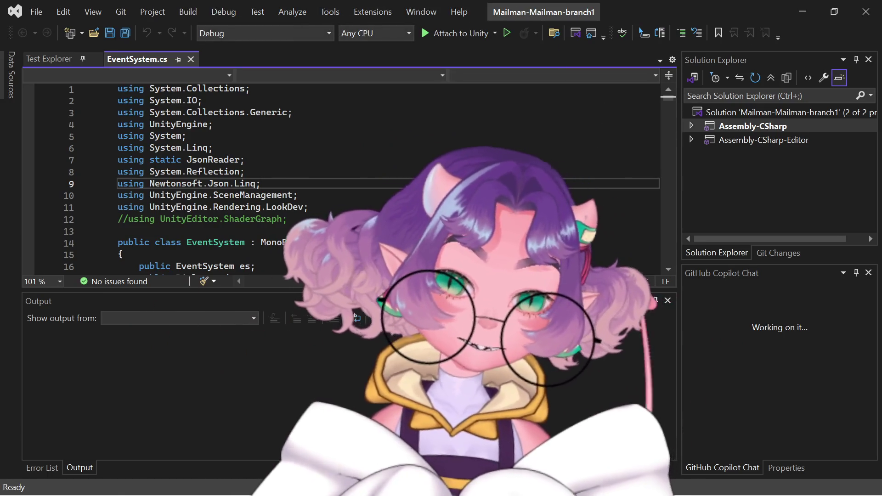
{"action": "scroll", "coordinate": [282, 153], "scroll_direction": "down", "scroll_amount": 8}
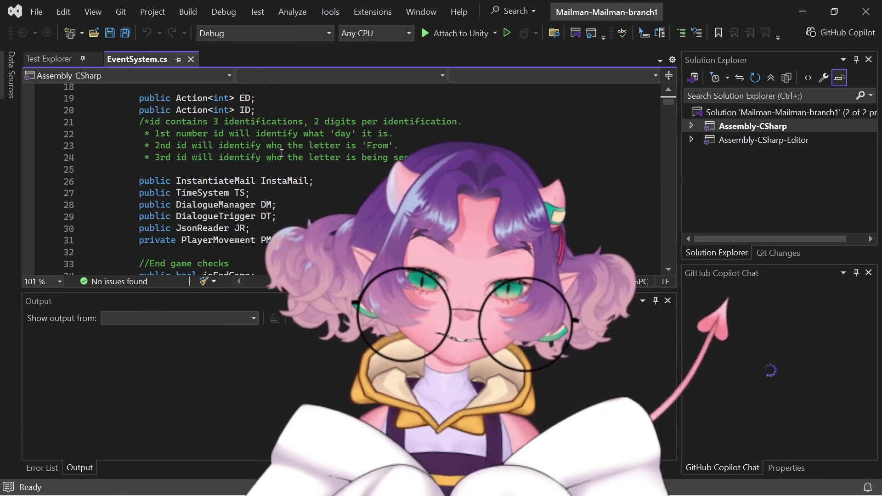
{"action": "scroll", "coordinate": [281, 153], "scroll_direction": "down", "scroll_amount": 3}
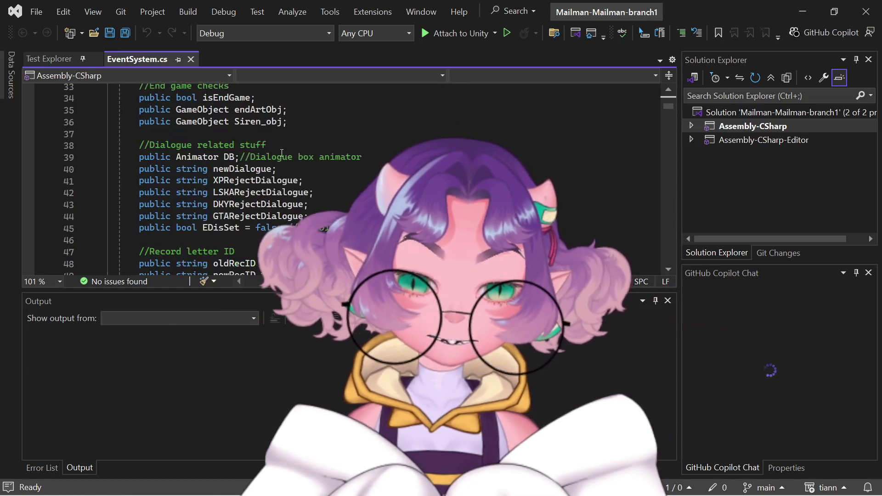
{"action": "scroll", "coordinate": [281, 153], "scroll_direction": "up", "scroll_amount": 5}
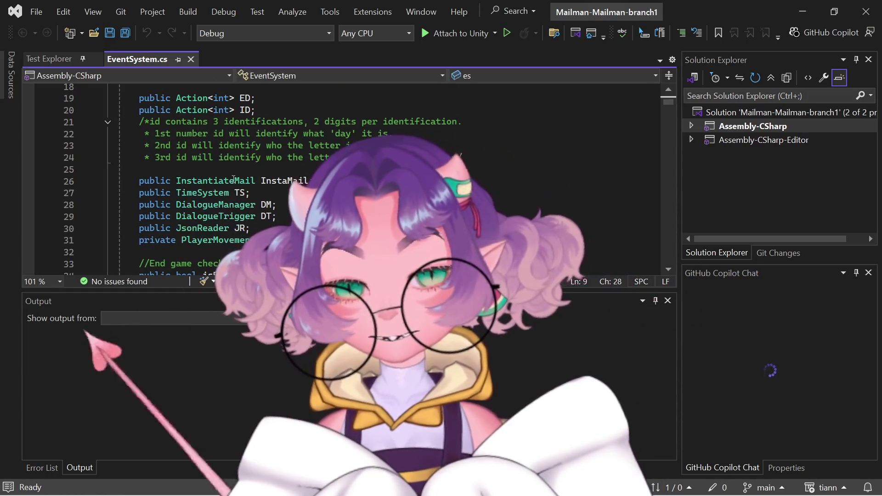
{"action": "scroll", "coordinate": [220, 260], "scroll_direction": "down", "scroll_amount": 4}
{"action": "scroll", "coordinate": [221, 260], "scroll_direction": "down", "scroll_amount": 4}
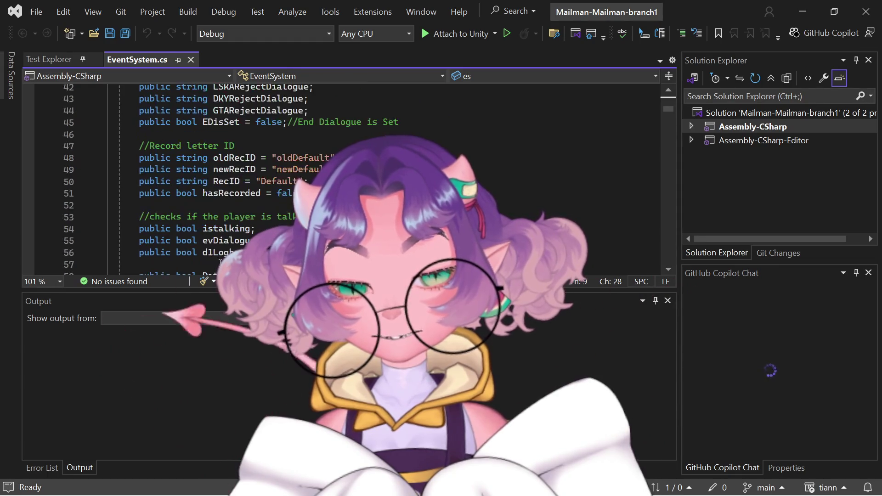
{"action": "scroll", "coordinate": [220, 260], "scroll_direction": "up", "scroll_amount": 5}
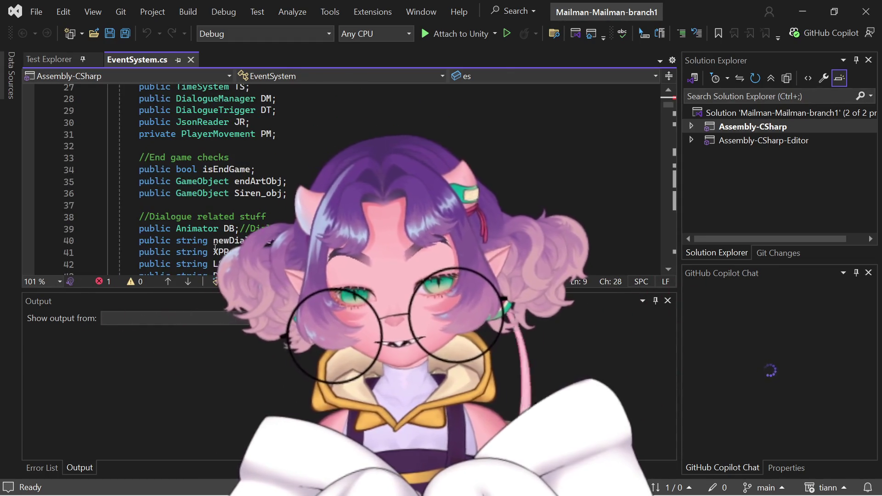
{"action": "left_click", "coordinate": [218, 264]}
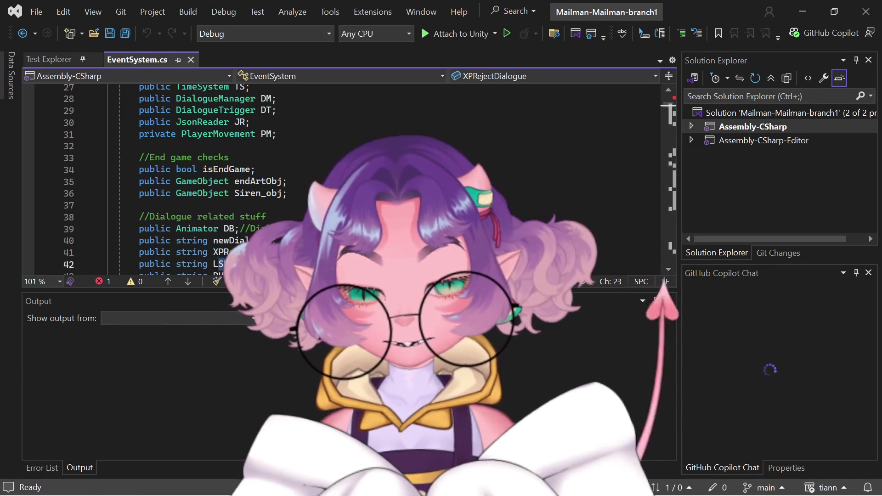
{"action": "scroll", "coordinate": [241, 266], "scroll_direction": "up", "scroll_amount": 7}
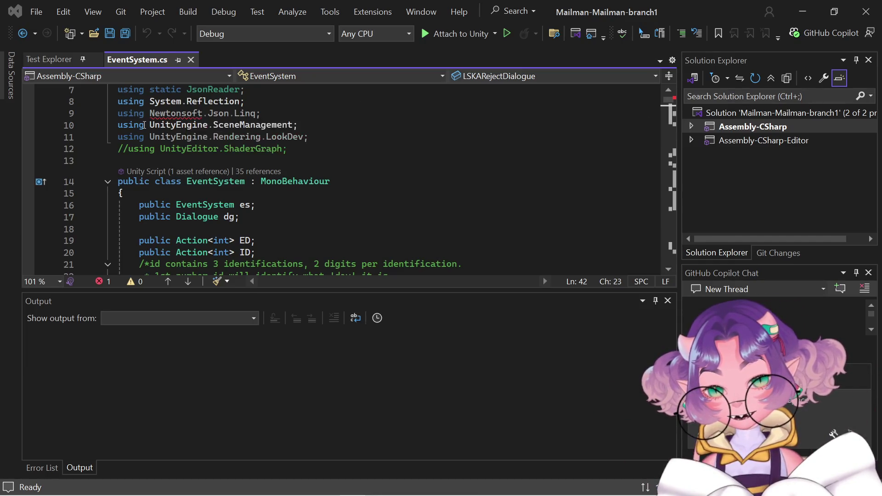
- Comment out the 'using Newtonsoft.Json.Linq;' line in EventSystem.cs and save
{"action": "left_click", "coordinate": [120, 114]}
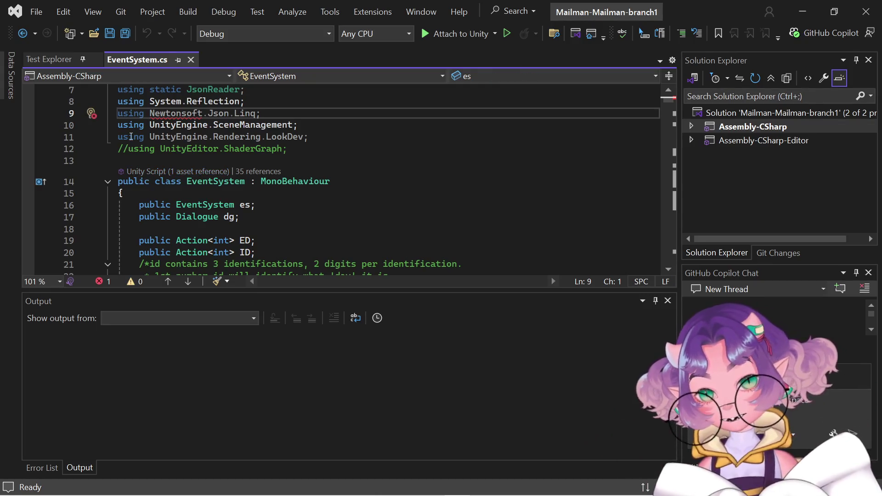
{"action": "type", "text": "///"}
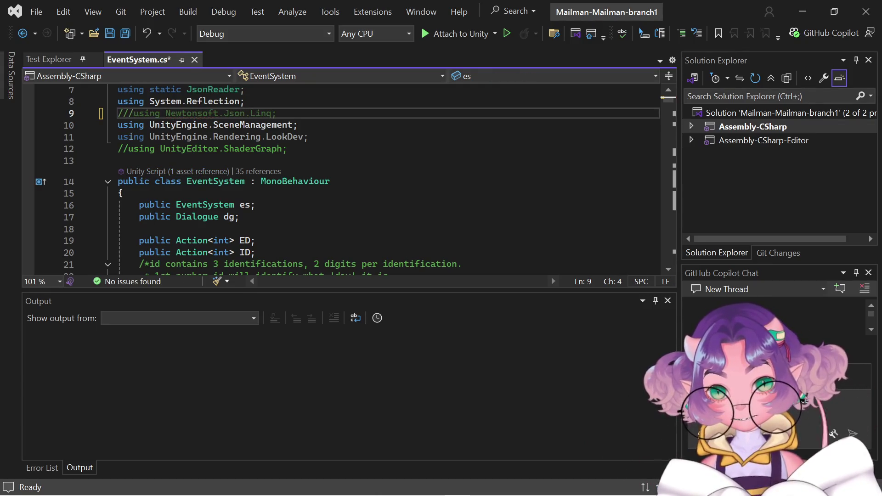
{"action": "scroll", "coordinate": [136, 144], "scroll_direction": "down", "scroll_amount": 4}
{"action": "scroll", "coordinate": [137, 144], "scroll_direction": "down", "scroll_amount": 20}
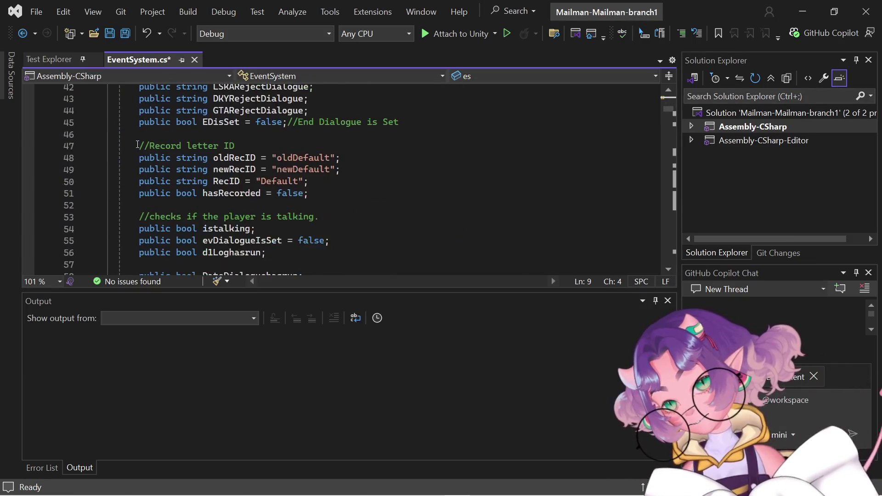
{"action": "scroll", "coordinate": [138, 144], "scroll_direction": "down", "scroll_amount": 1}
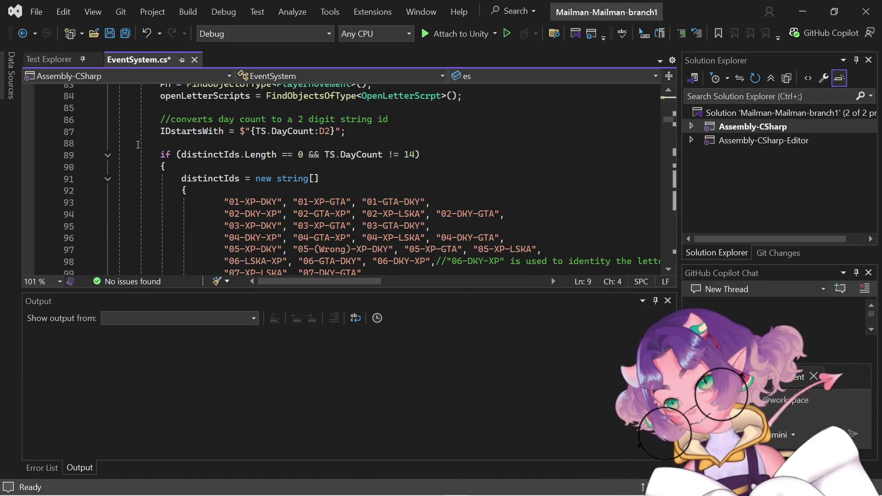
{"action": "scroll", "coordinate": [175, 140], "scroll_direction": "up", "scroll_amount": 7}
{"action": "key", "text": "ctrl+s"}
{"action": "scroll", "coordinate": [174, 140], "scroll_direction": "up", "scroll_amount": 20}
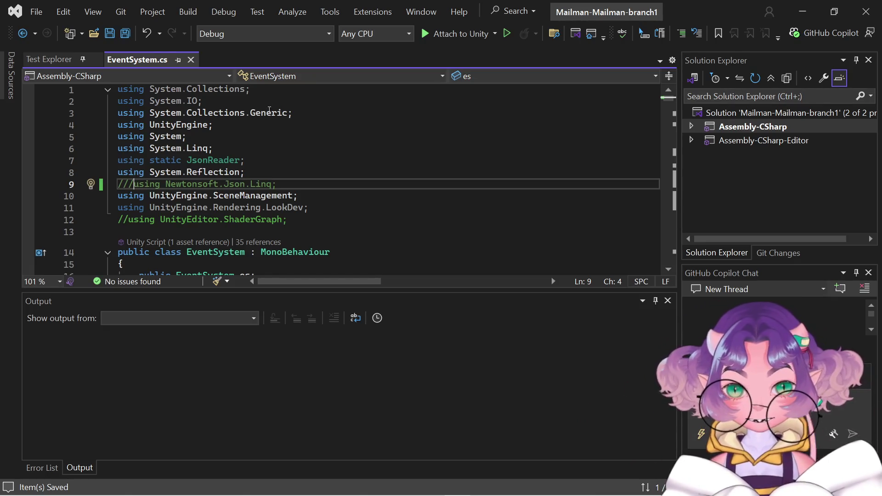
- Fix line 9 to read '//using Newtonsoft.Json.Linq;', save again, and minimize Visual Studio
{"action": "key", "text": "BackSpace"}
{"action": "left_click", "coordinate": [278, 169]}
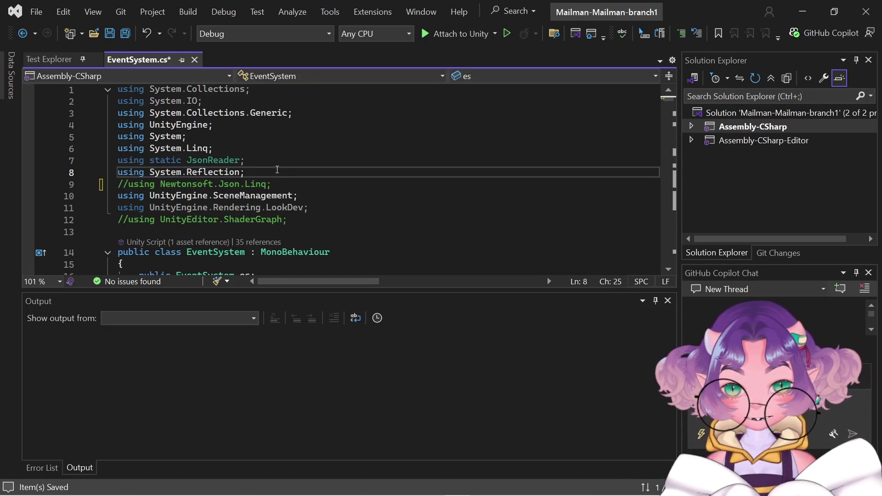
{"action": "key", "text": "ctrl+s"}
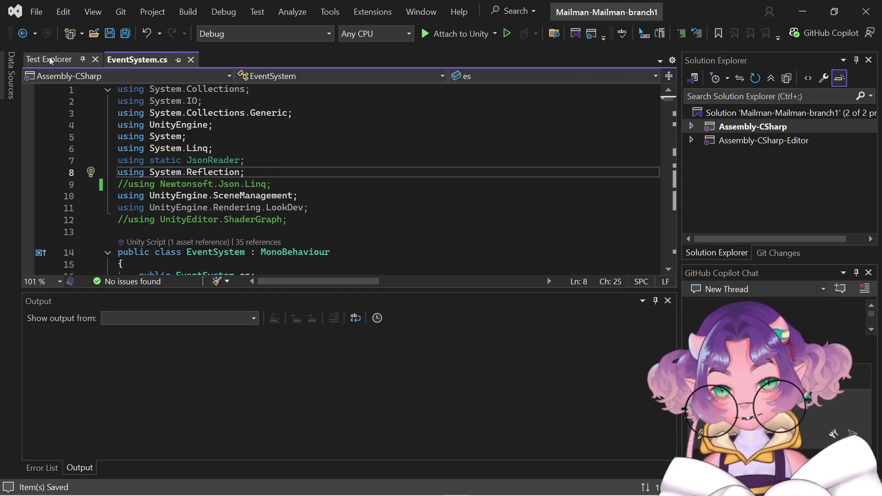
{"action": "left_click", "coordinate": [803, 12]}
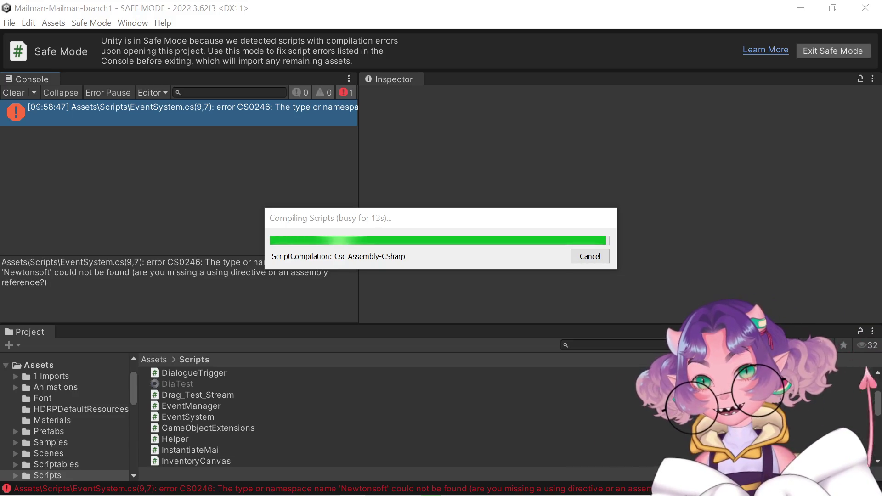
- After recompiling, select the first SaveSystem.cs CS0103 'Newtonsoft' error to ping the SaveSystem script
{"action": "left_click", "coordinate": [184, 164]}
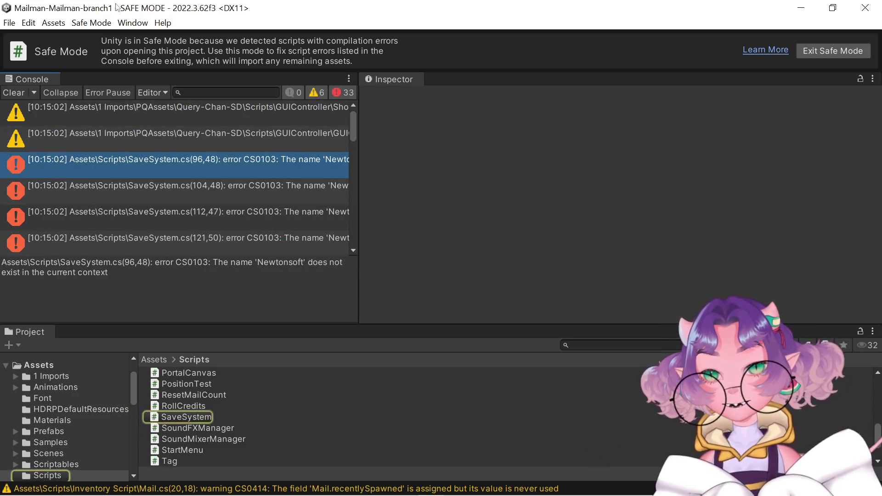
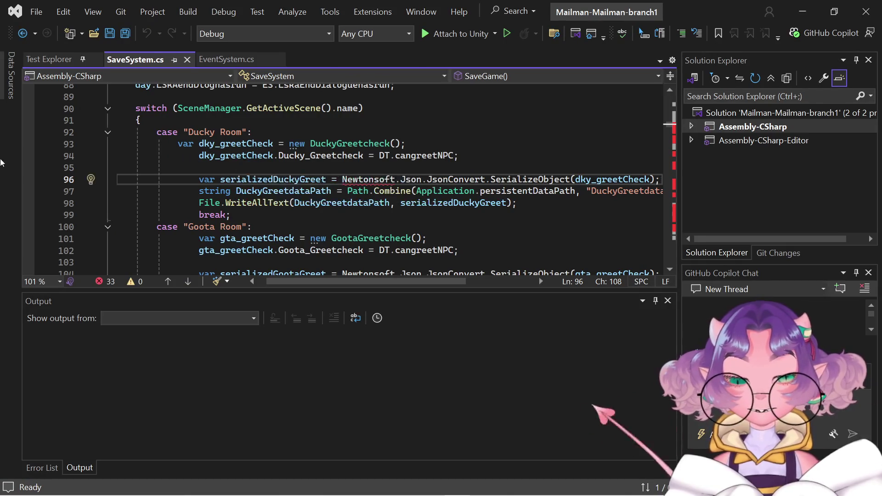
- Uncomment 'using Newtonsoft.Json.Linq;' on line 9 of EventSystem.cs and save the file
{"action": "scroll", "coordinate": [216, 167], "scroll_direction": "up", "scroll_amount": 20}
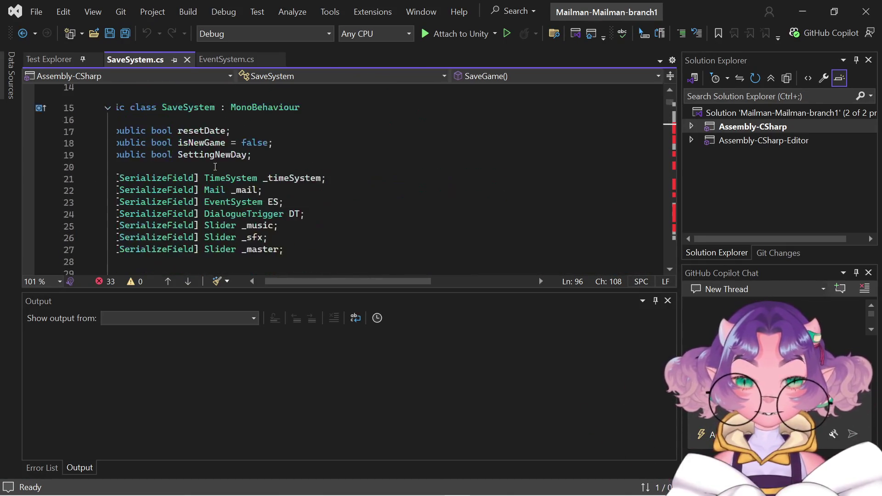
{"action": "scroll", "coordinate": [215, 167], "scroll_direction": "up", "scroll_amount": 5}
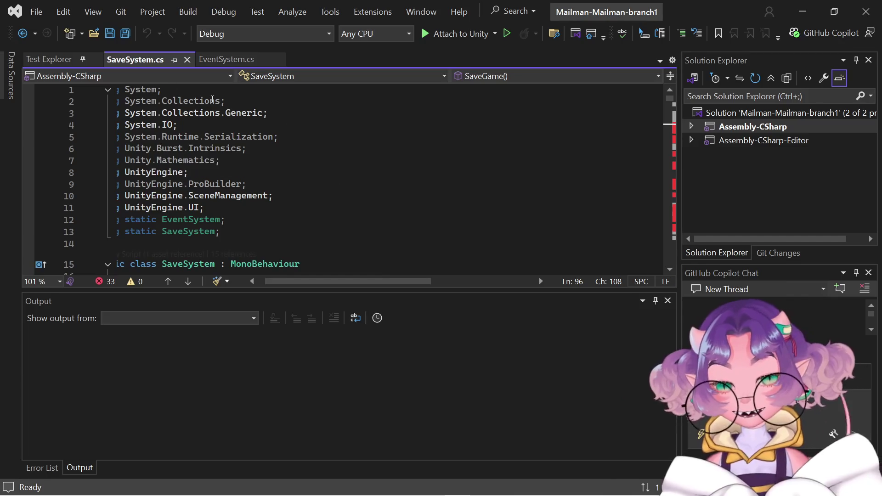
{"action": "left_click", "coordinate": [221, 61]}
{"action": "left_click", "coordinate": [122, 175]}
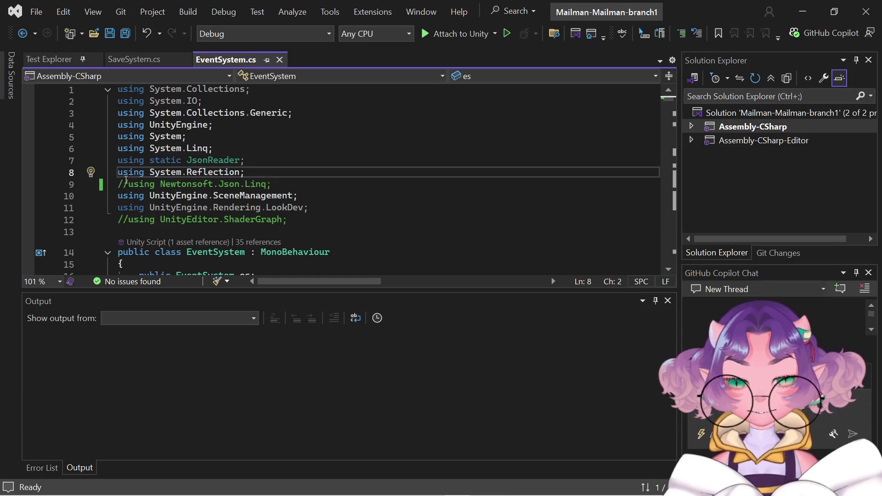
{"action": "left_click", "coordinate": [128, 184]}
{"action": "type", "text": "\\"}
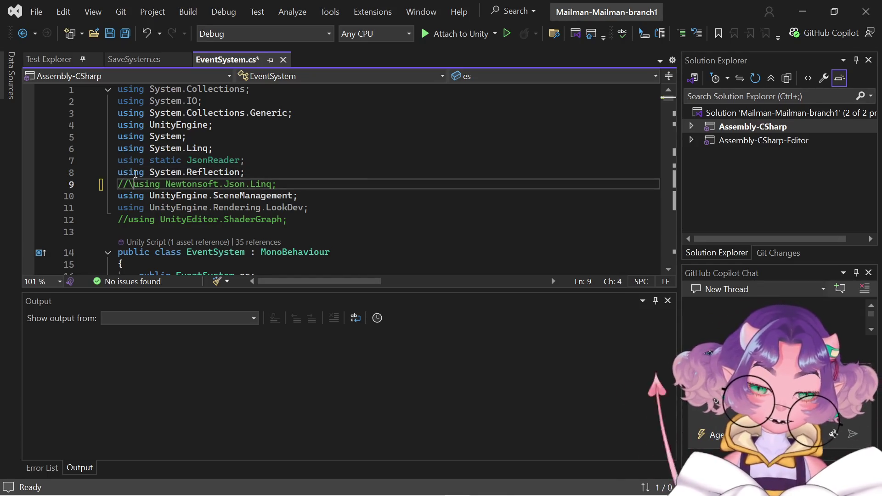
{"action": "key", "text": "BackSpace"}
{"action": "key", "text": "BackSpace"}
{"action": "key", "text": "ctrl+s"}
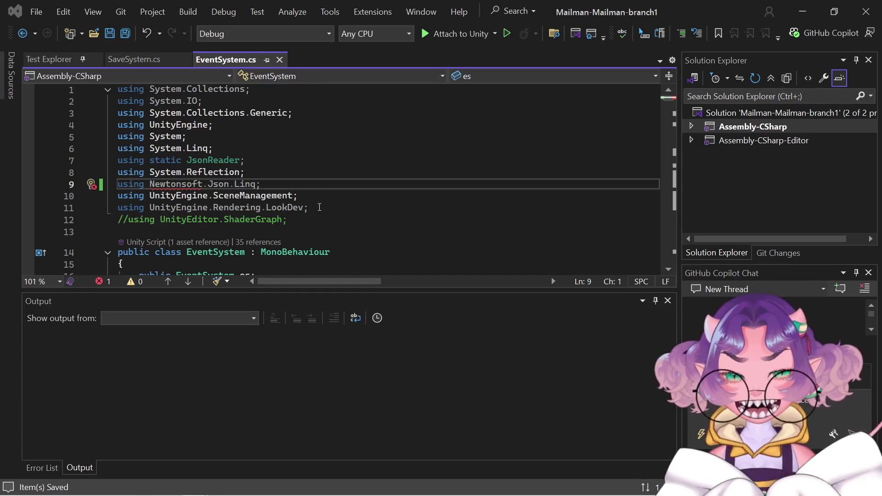
{"action": "left_click", "coordinate": [268, 185]}
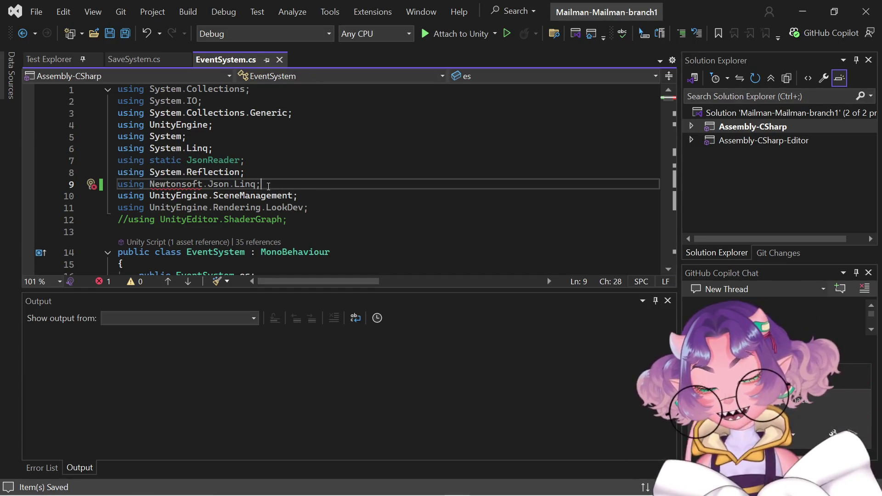
{"action": "mouse_move", "coordinate": [268, 185]}
{"action": "left_mouse_down"}
{"action": "mouse_move", "coordinate": [110, 137]}
{"action": "mouse_move", "coordinate": [108, 184]}
{"action": "left_mouse_up"}
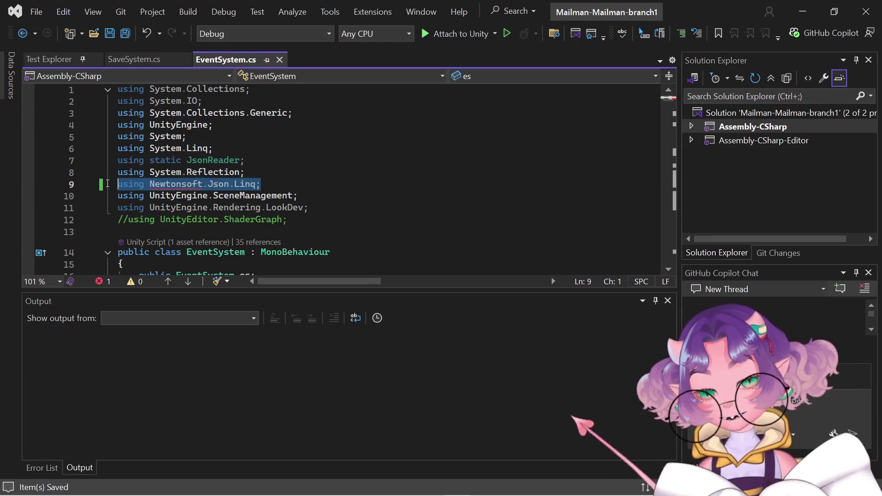
{"action": "left_click", "coordinate": [151, 184]}
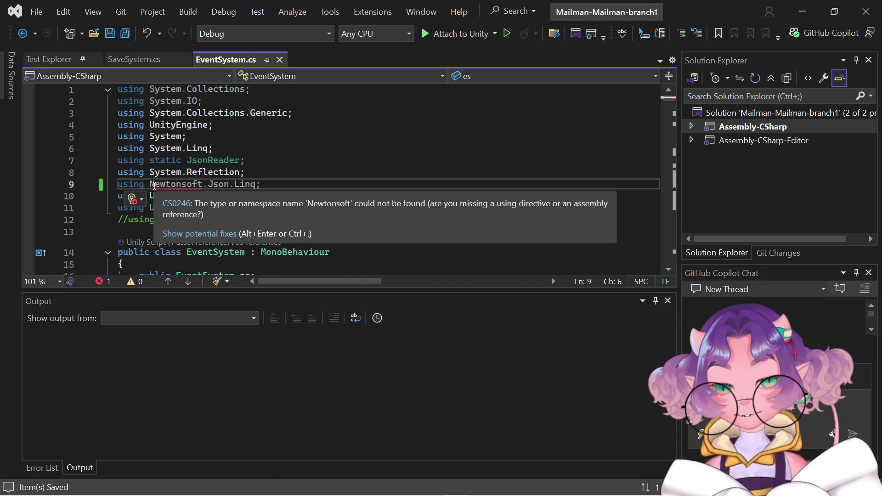
{"action": "double_click", "coordinate": [154, 185]}
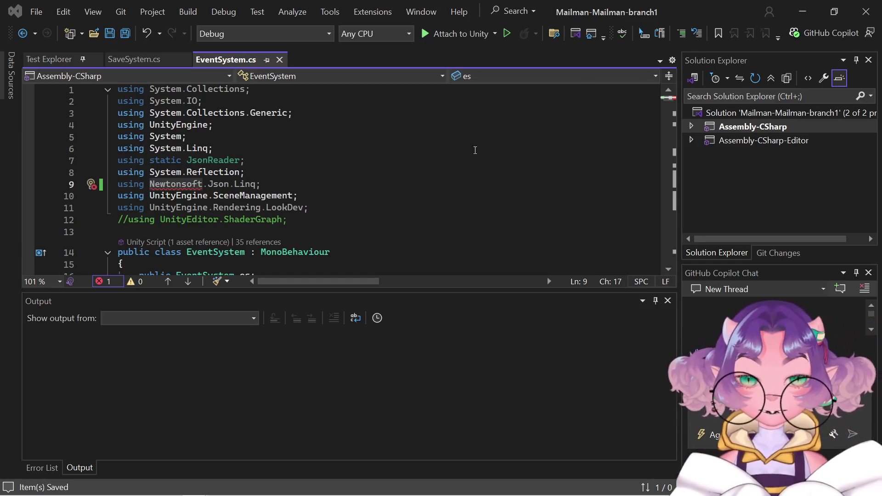
{"action": "left_click", "coordinate": [803, 12]}
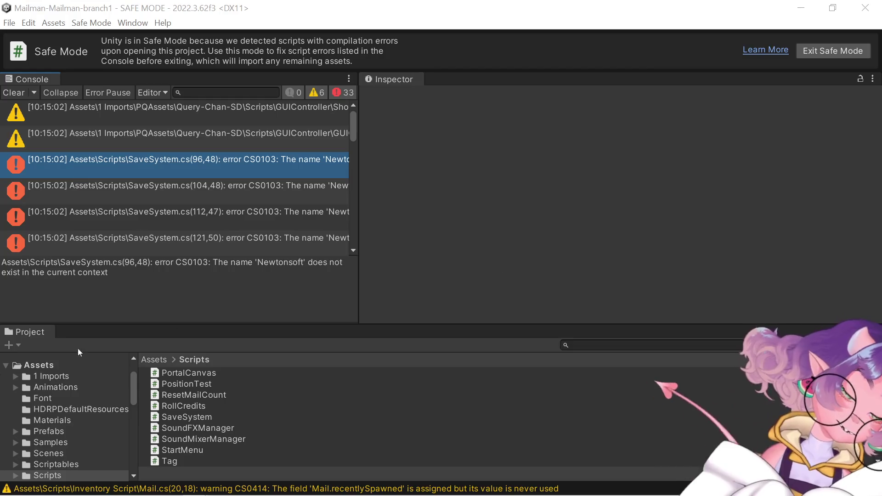
- Browse the Project window and show the contents of the Packages folder
{"action": "scroll", "coordinate": [15, 399], "scroll_direction": "down", "scroll_amount": 10}
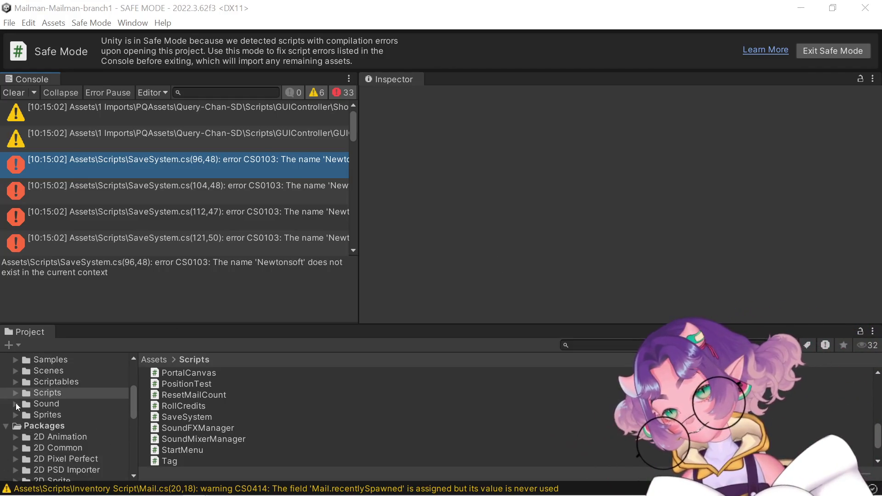
{"action": "scroll", "coordinate": [16, 405], "scroll_direction": "down", "scroll_amount": 2}
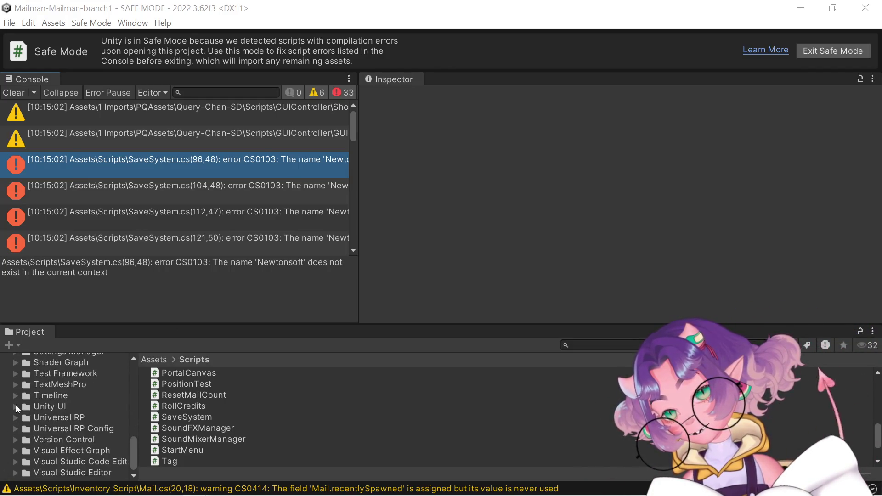
{"action": "scroll", "coordinate": [16, 405], "scroll_direction": "up", "scroll_amount": 15}
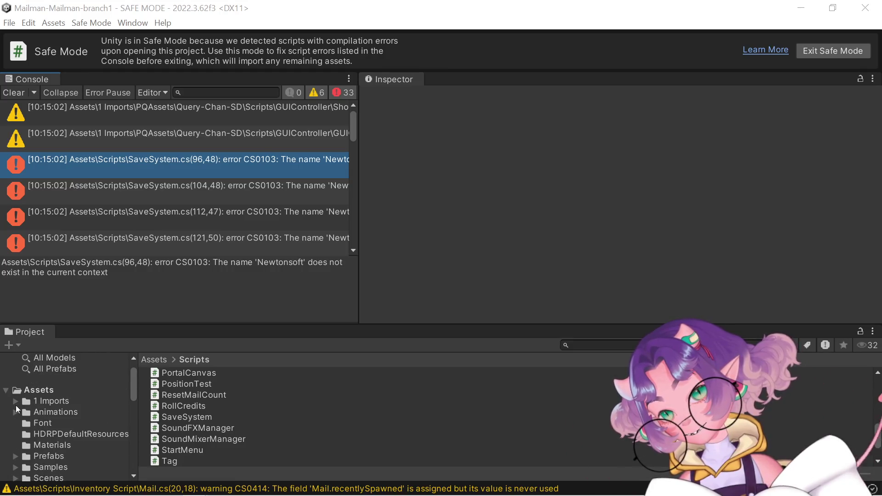
{"action": "scroll", "coordinate": [16, 408], "scroll_direction": "down", "scroll_amount": 4}
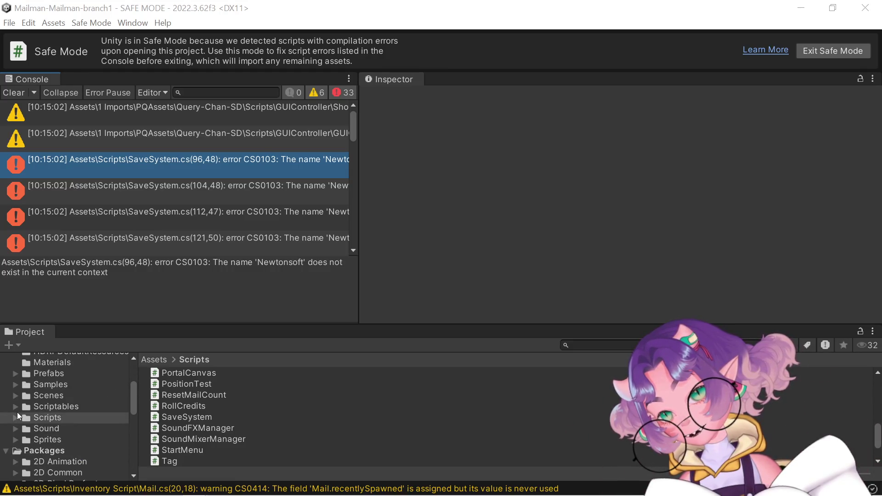
{"action": "left_click", "coordinate": [38, 451]}
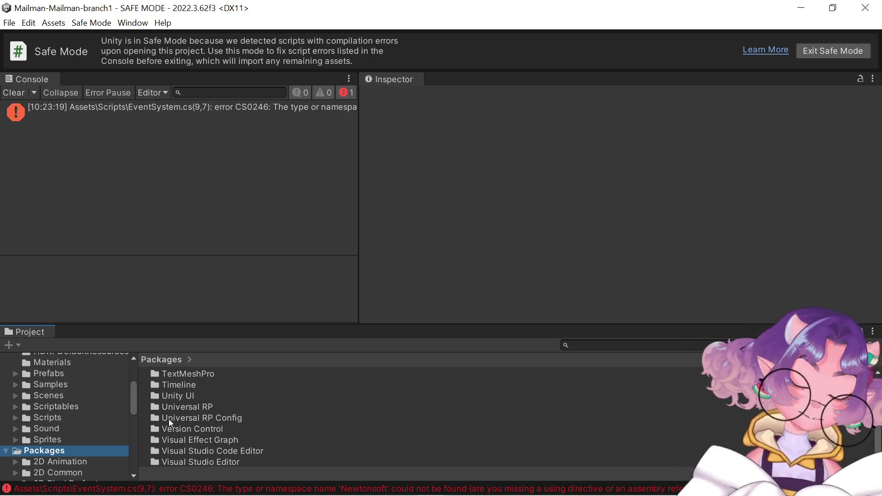
- Search the project files for 'manifest' and open manifest.json from the results
{"action": "scroll", "coordinate": [247, 419], "scroll_direction": "up", "scroll_amount": 4}
{"action": "scroll", "coordinate": [242, 421], "scroll_direction": "down", "scroll_amount": 3}
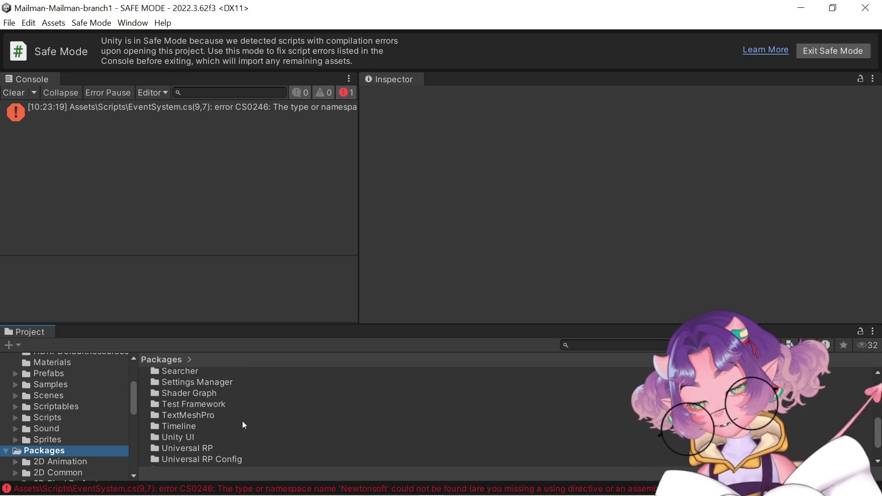
{"action": "scroll", "coordinate": [242, 421], "scroll_direction": "up", "scroll_amount": 2}
{"action": "scroll", "coordinate": [242, 421], "scroll_direction": "up", "scroll_amount": 4}
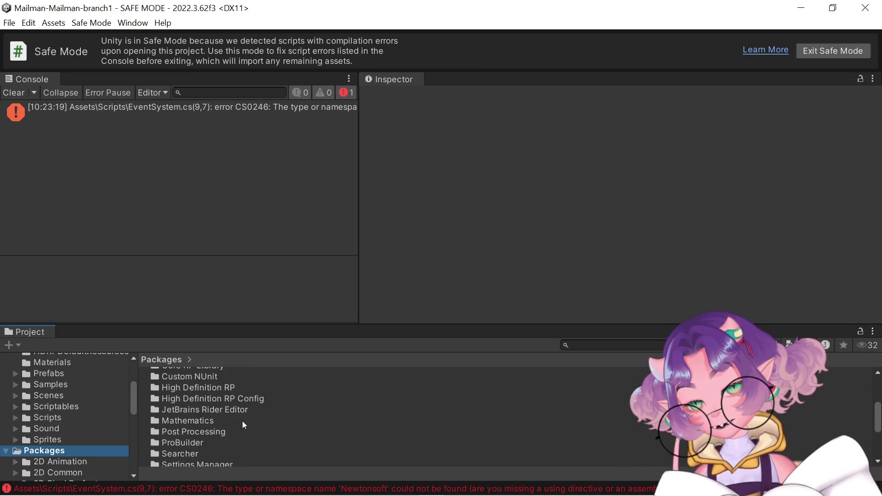
{"action": "scroll", "coordinate": [241, 421], "scroll_direction": "up", "scroll_amount": 1}
{"action": "left_click", "coordinate": [672, 348]}
{"action": "type", "text": "manifest"}
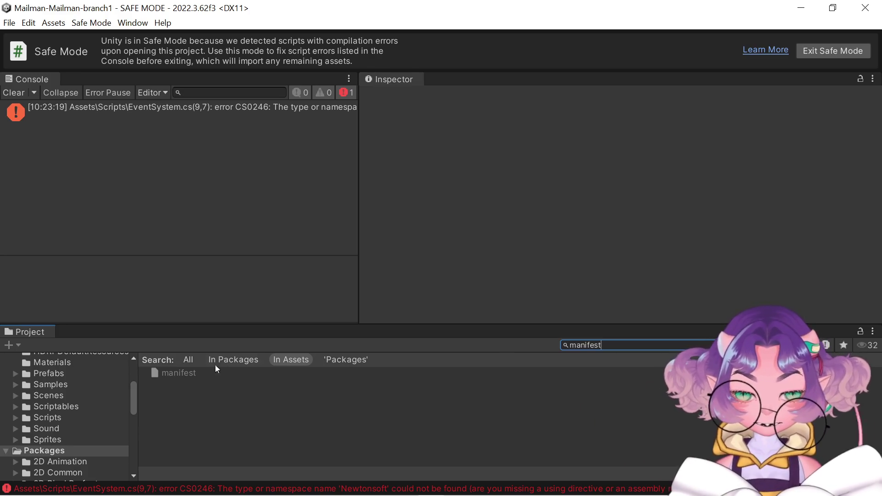
{"action": "left_click", "coordinate": [205, 374]}
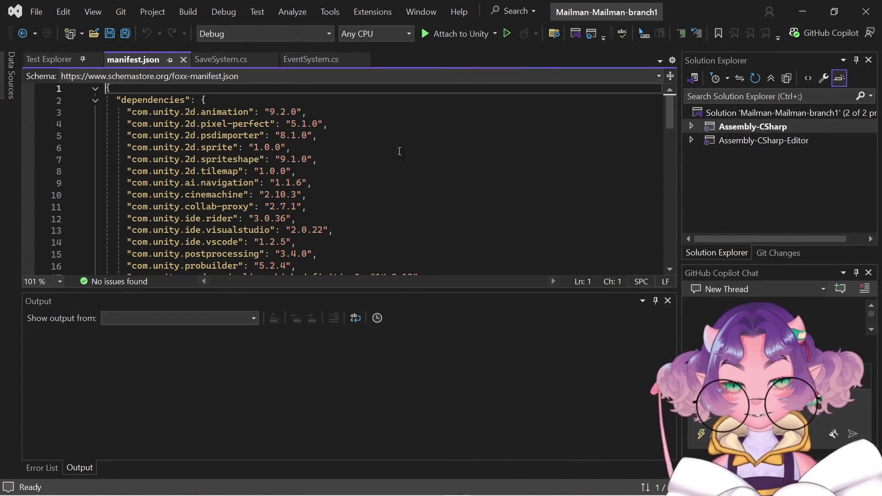
- Insert "com.unity.nuget.newtonsoft-json": "3.0.2" at the top of dependencies, then save and close manifest.json
{"action": "left_click", "coordinate": [230, 100]}
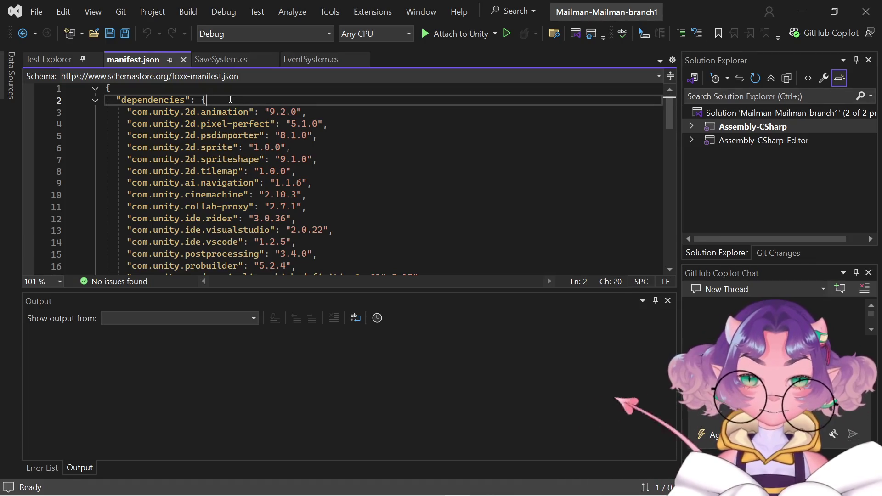
{"action": "key", "text": "Return"}
{"action": "type", "text": "\"com.unity.nuget.newtonsoft-json\": \"3.0.2\","}
{"action": "key", "text": "ctrl+s"}
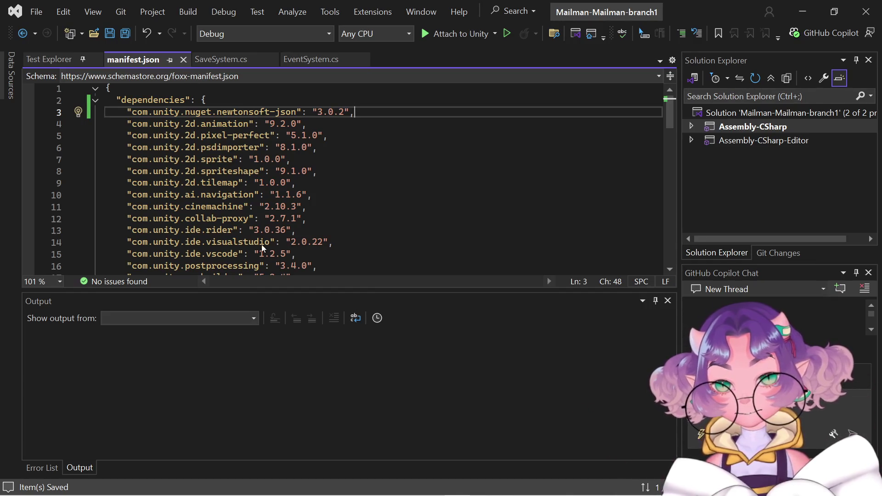
{"action": "key", "text": "ctrl+F4"}
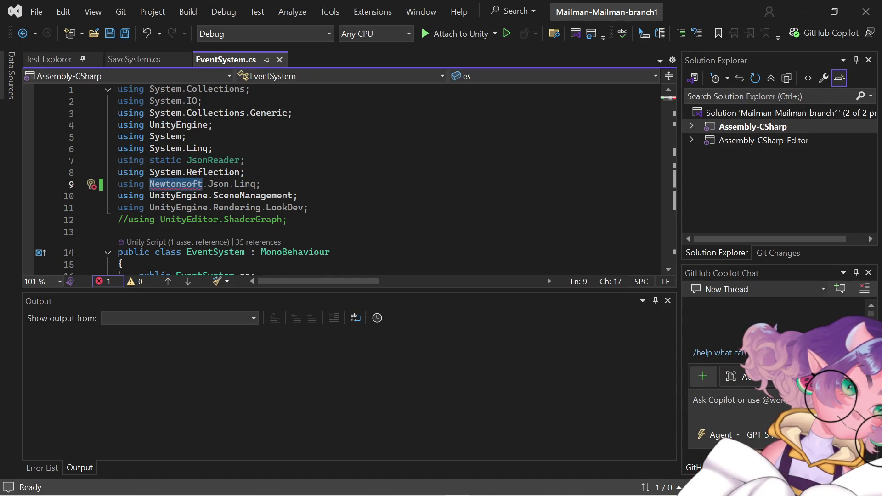
- Minimize Visual Studio to return to Unity while it imports the Newtonsoft package
{"action": "left_click", "coordinate": [803, 11]}
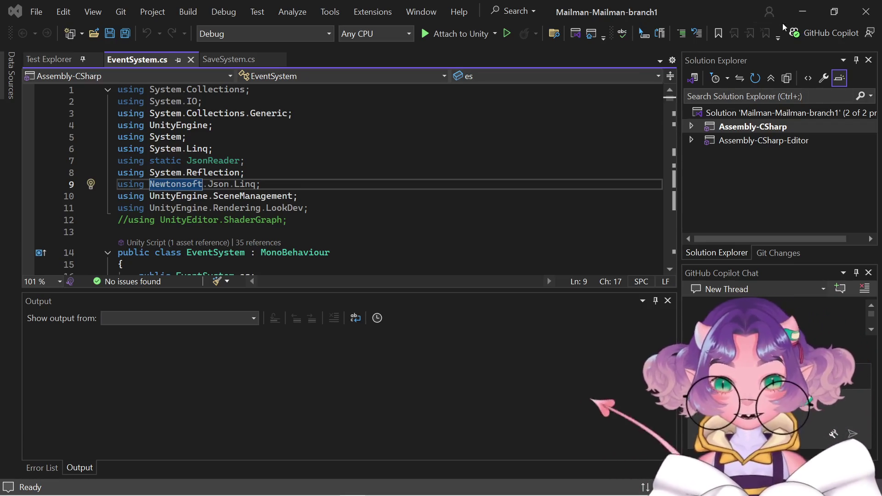
- Switch back to Unity and confirm the HDRP Material upgrade with Ok
{"action": "key", "text": "alt+Tab"}
{"action": "left_click", "coordinate": [521, 299]}
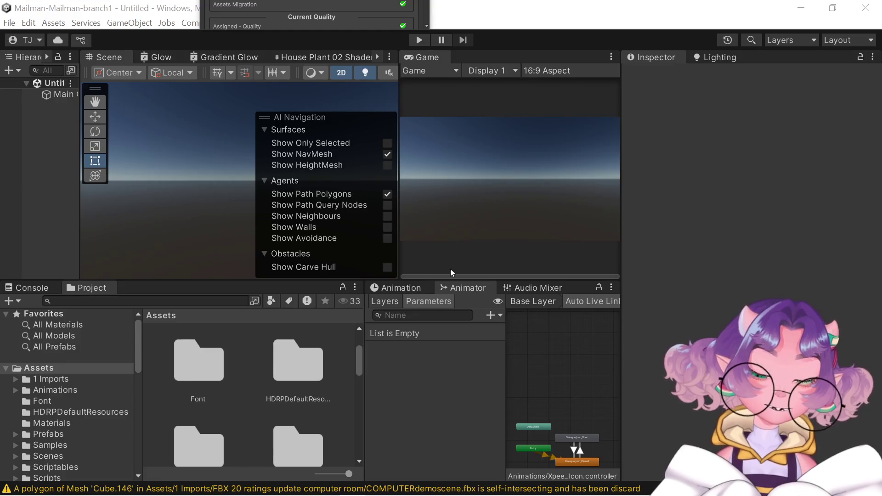
- Scroll the Inspector through the High Definition RP 14.0.12 package manifest's dependency list
{"action": "scroll", "coordinate": [329, 12], "scroll_direction": "down", "scroll_amount": 2}
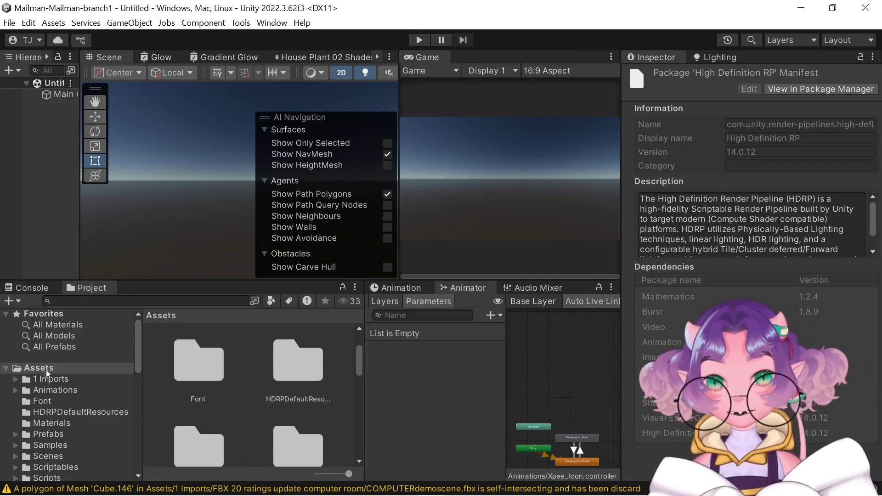
- Open the Assets/Scenes folder and widen the asset browser and scene panels
{"action": "scroll", "coordinate": [206, 382], "scroll_direction": "down", "scroll_amount": 3}
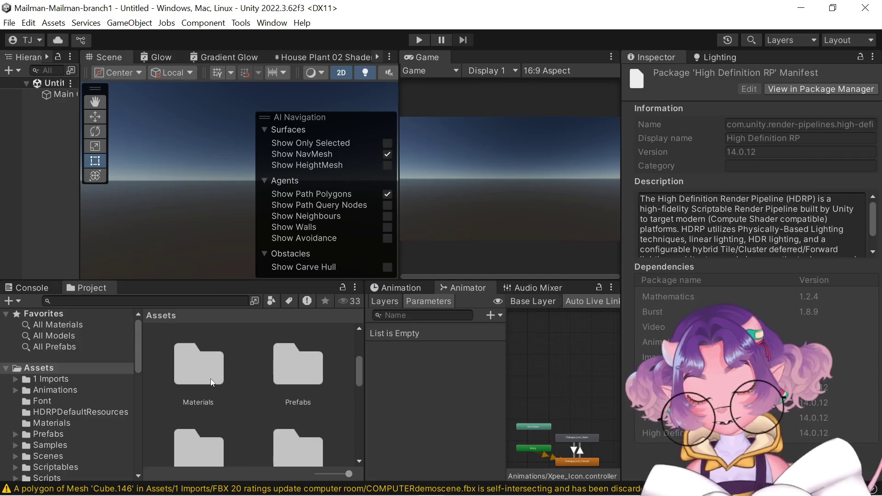
{"action": "double_click", "coordinate": [314, 382]}
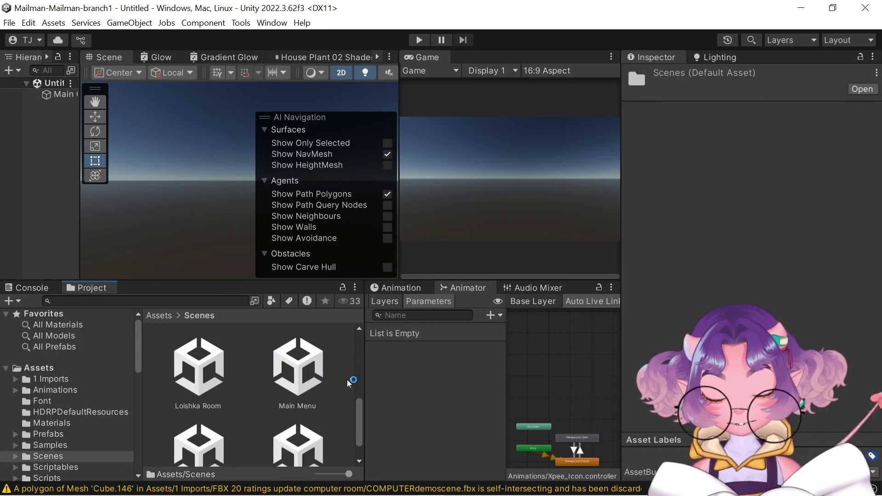
{"action": "left_click_drag", "start_coordinate": [365, 359], "coordinate": [473, 359]}
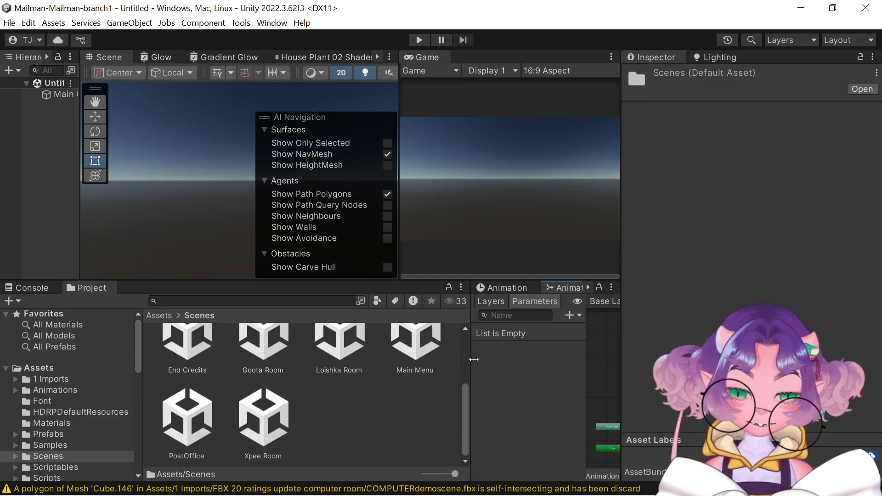
{"action": "mouse_move", "coordinate": [621, 216]}
{"action": "left_mouse_down"}
{"action": "mouse_move", "coordinate": [676, 183]}
{"action": "mouse_move", "coordinate": [702, 147]}
{"action": "left_mouse_up"}
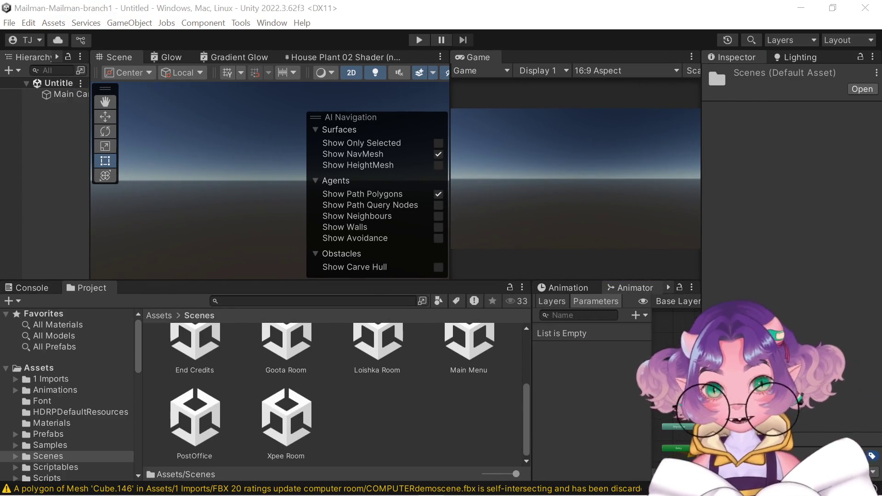
- Dock the Console below the project browser and enlarge it to read the Blender errors
{"action": "key", "text": "ctrl+shift+c"}
{"action": "mouse_move", "coordinate": [220, 215]}
{"action": "left_mouse_down"}
{"action": "mouse_move", "coordinate": [157, 271]}
{"action": "mouse_move", "coordinate": [93, 396]}
{"action": "mouse_move", "coordinate": [70, 494]}
{"action": "left_mouse_up"}
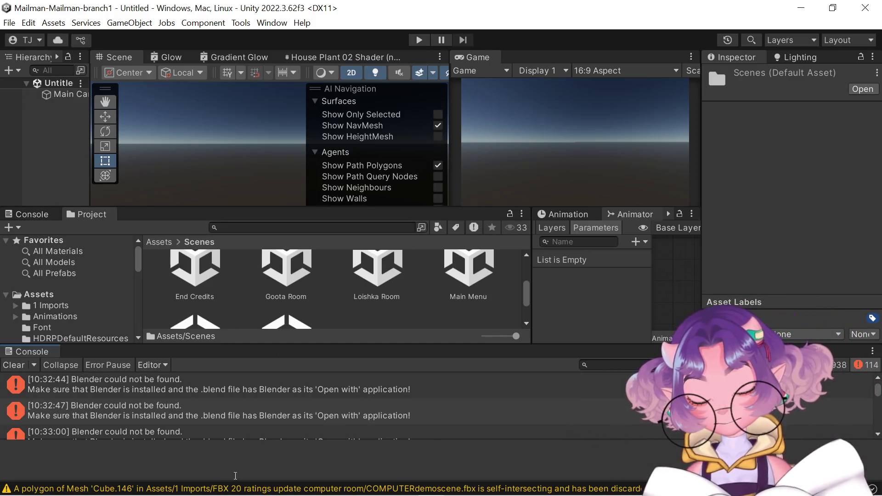
{"action": "mouse_move", "coordinate": [384, 438]}
{"action": "left_mouse_down"}
{"action": "mouse_move", "coordinate": [384, 429]}
{"action": "mouse_move", "coordinate": [385, 440]}
{"action": "left_mouse_up"}
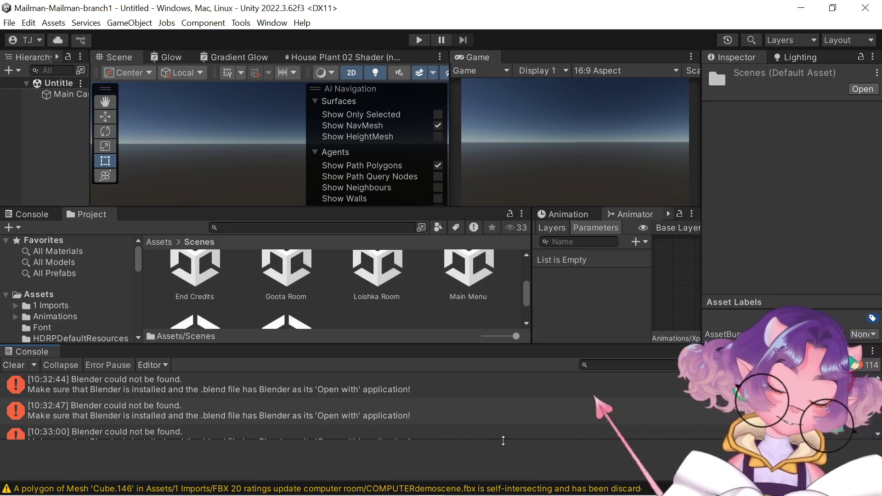
{"action": "left_click_drag", "start_coordinate": [174, 347], "coordinate": [175, 318]}
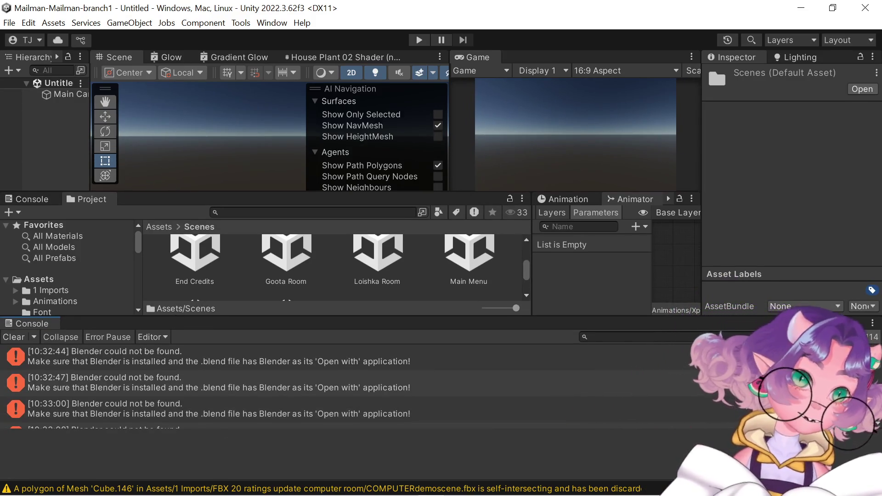
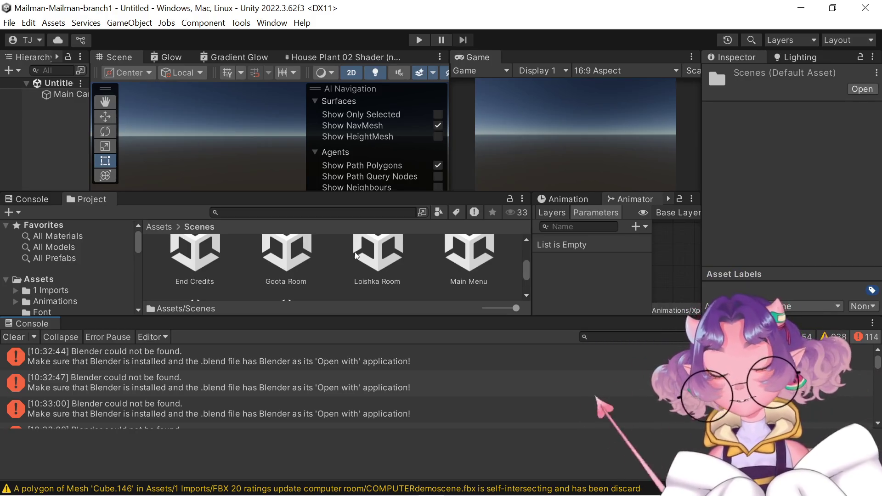
- Open Goota Room, enlarge the Scene and Game views, then open Loishka Room
{"action": "scroll", "coordinate": [285, 270], "scroll_direction": "up", "scroll_amount": 1}
{"action": "double_click", "coordinate": [285, 270]}
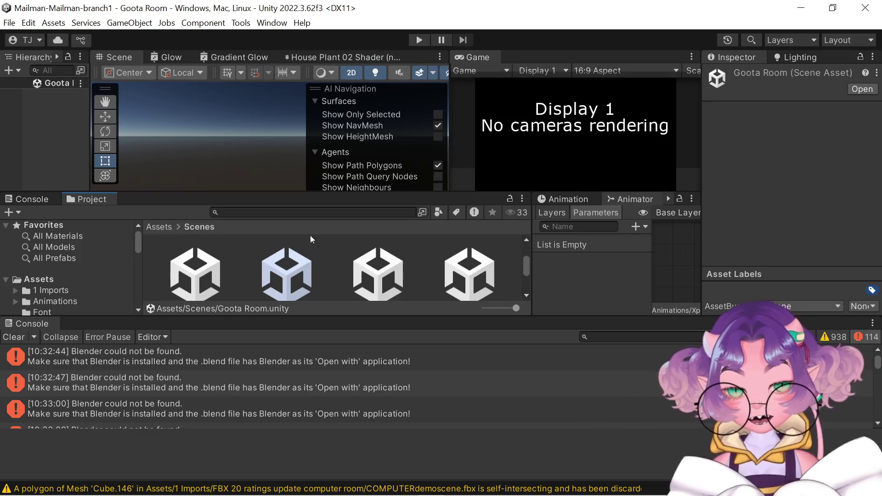
{"action": "left_click_drag", "start_coordinate": [477, 193], "coordinate": [491, 267]}
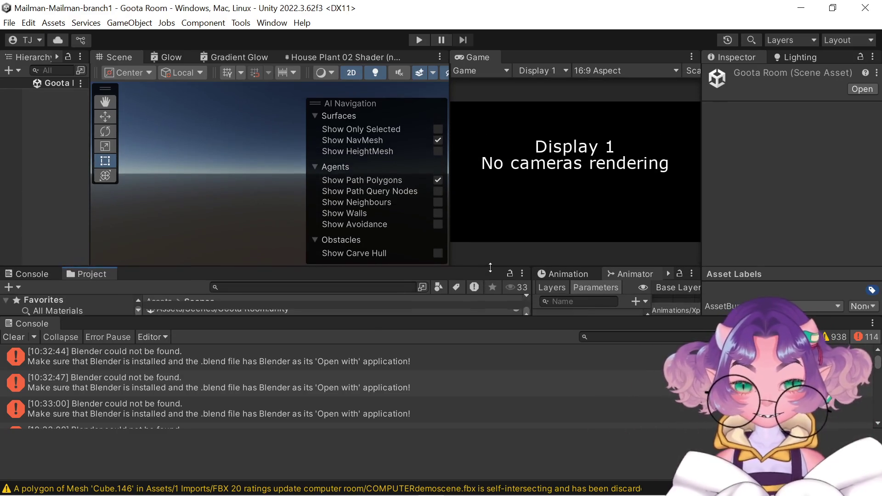
{"action": "mouse_move", "coordinate": [449, 211]}
{"action": "left_mouse_down"}
{"action": "mouse_move", "coordinate": [492, 212]}
{"action": "mouse_move", "coordinate": [435, 253]}
{"action": "mouse_move", "coordinate": [427, 158]}
{"action": "left_mouse_up"}
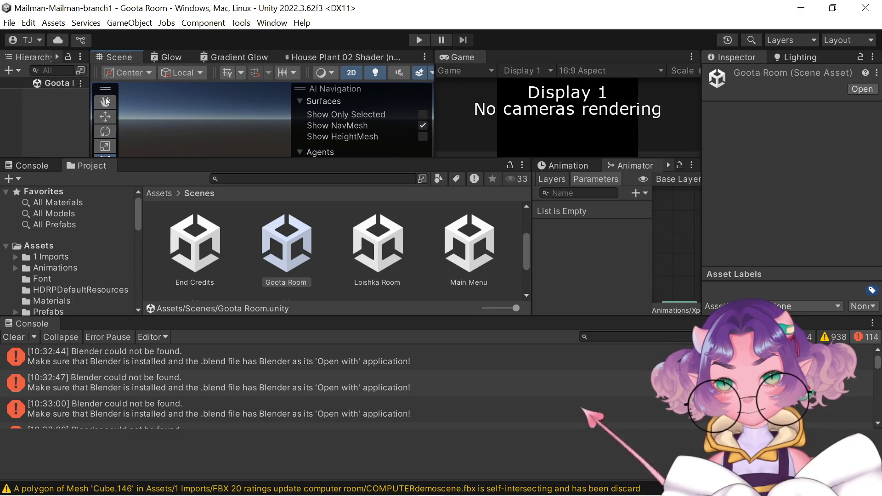
{"action": "double_click", "coordinate": [379, 256]}
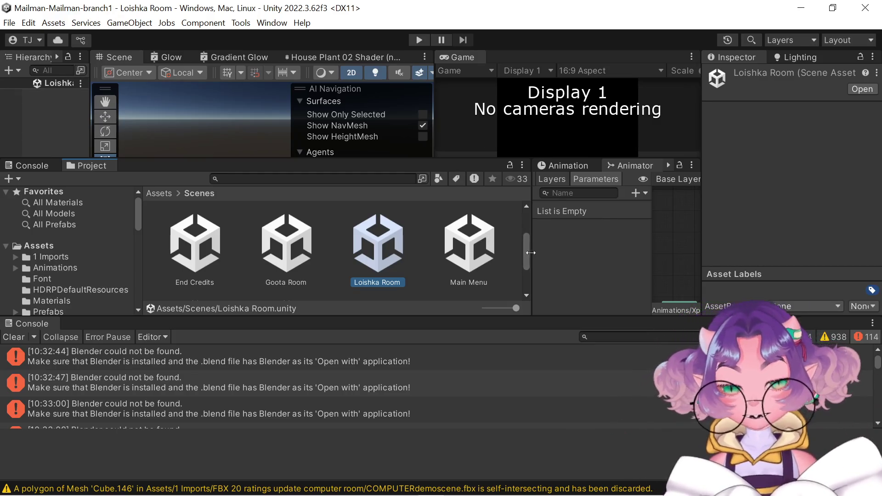
- Scroll down the Scenes folder listing in the Project window
{"action": "scroll", "coordinate": [527, 249], "scroll_direction": "down", "scroll_amount": 3}
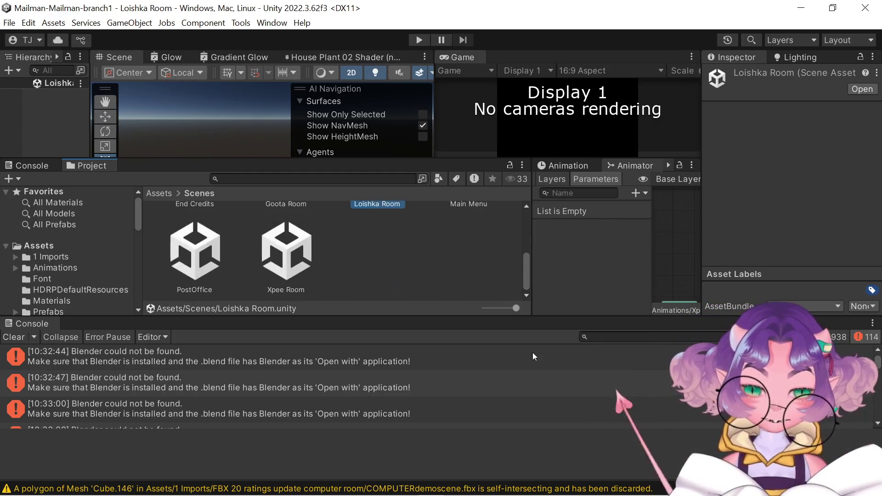
- Enlarge the scene views and asset browser, shrink the console, then open Xpee Room
{"action": "scroll", "coordinate": [520, 245], "scroll_direction": "up", "scroll_amount": 3}
{"action": "scroll", "coordinate": [520, 245], "scroll_direction": "down", "scroll_amount": 3}
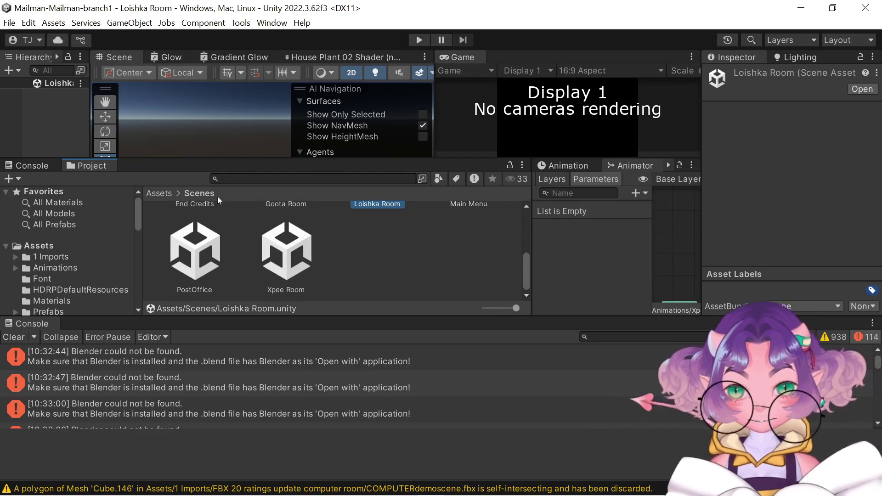
{"action": "left_click_drag", "start_coordinate": [218, 159], "coordinate": [231, 224]}
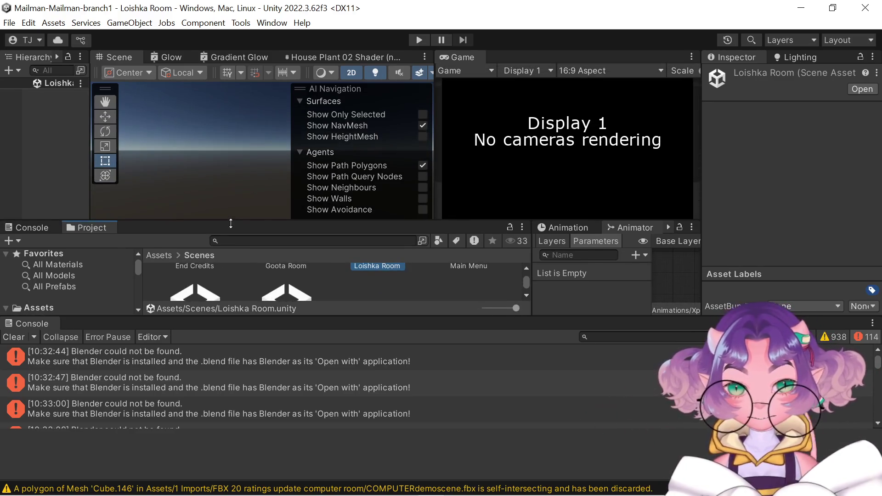
{"action": "mouse_move", "coordinate": [252, 317]}
{"action": "left_mouse_down"}
{"action": "mouse_move", "coordinate": [263, 391]}
{"action": "mouse_move", "coordinate": [258, 351]}
{"action": "left_mouse_up"}
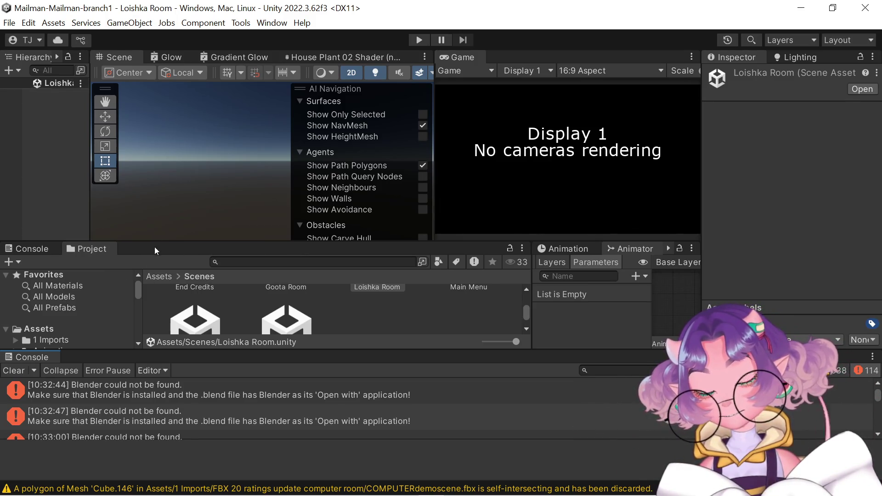
{"action": "left_click_drag", "start_coordinate": [153, 243], "coordinate": [149, 154]}
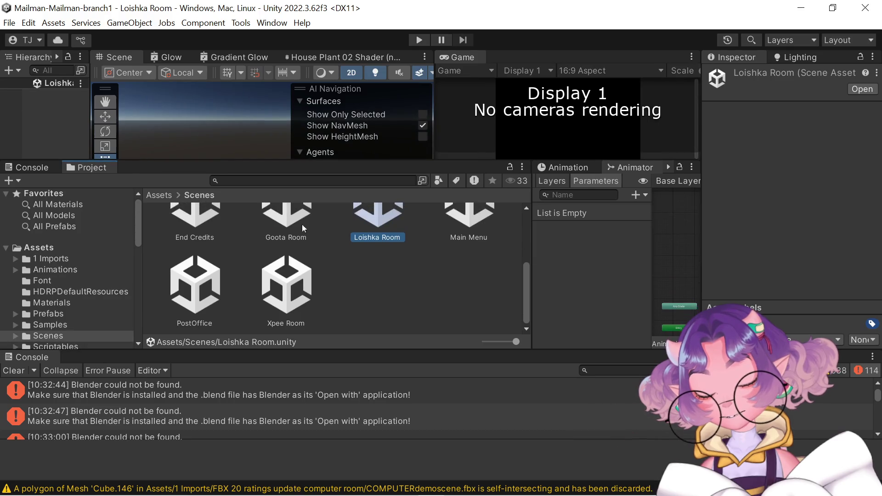
{"action": "double_click", "coordinate": [305, 268]}
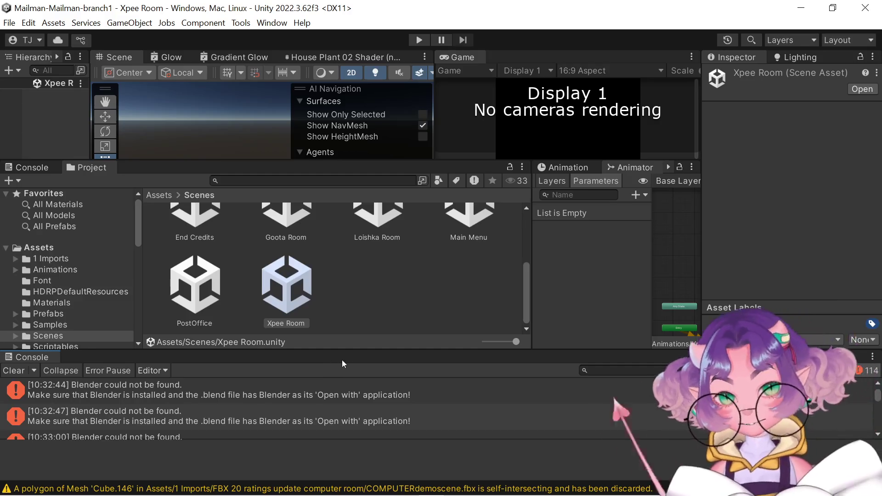
- Enlarge the Console and ping the asset behind the first 'Blender could not be found' error
{"action": "left_click_drag", "start_coordinate": [362, 351], "coordinate": [362, 339]}
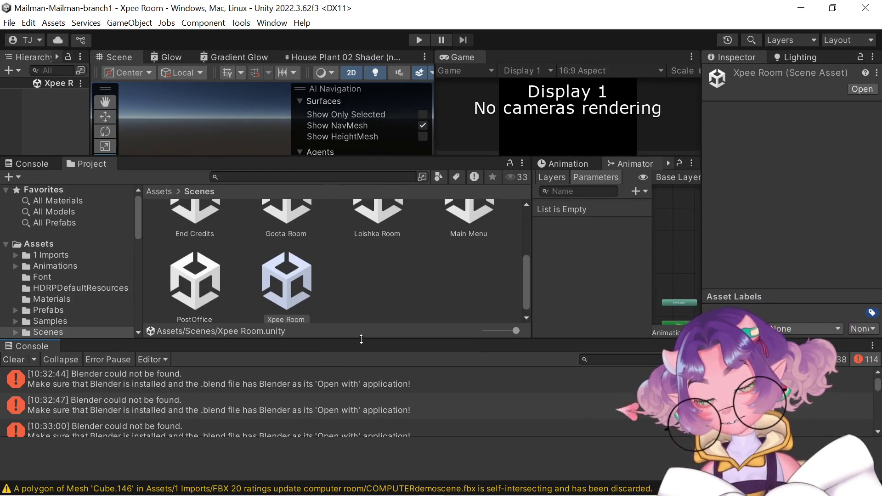
{"action": "left_click", "coordinate": [217, 379]}
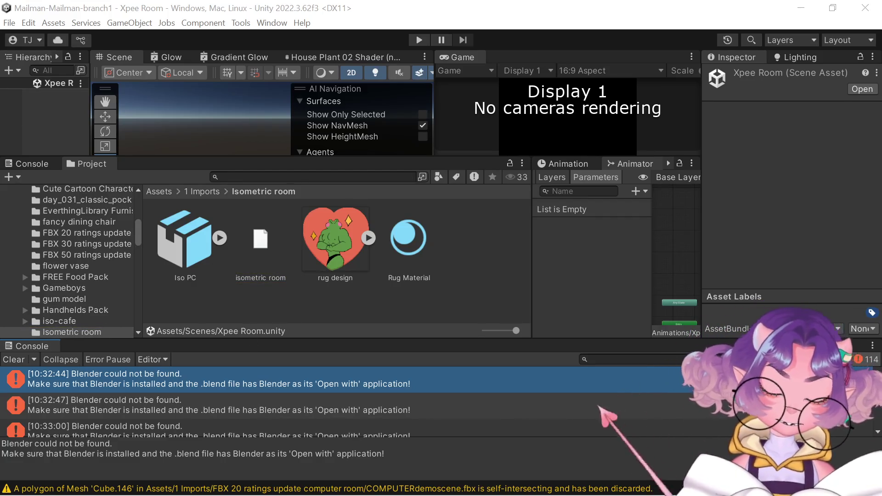
{"action": "scroll", "coordinate": [879, 395], "scroll_direction": "down", "scroll_amount": 10}
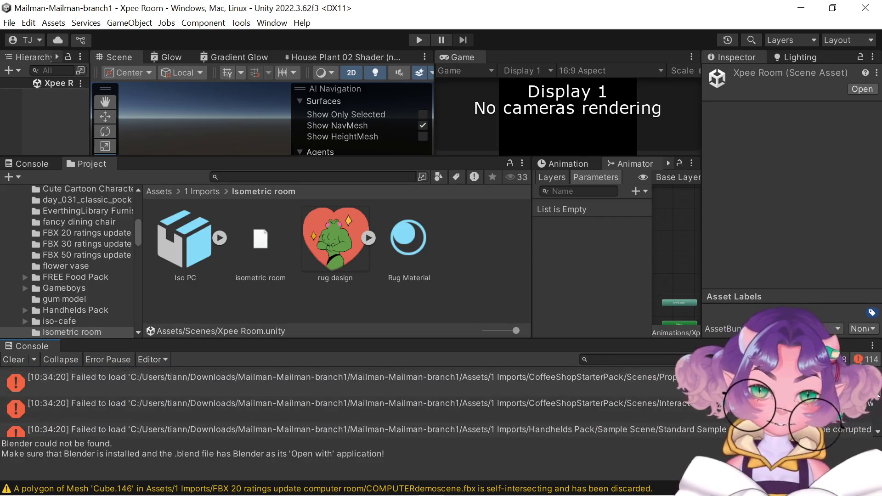
{"action": "left_click_drag", "start_coordinate": [879, 394], "coordinate": [876, 389]}
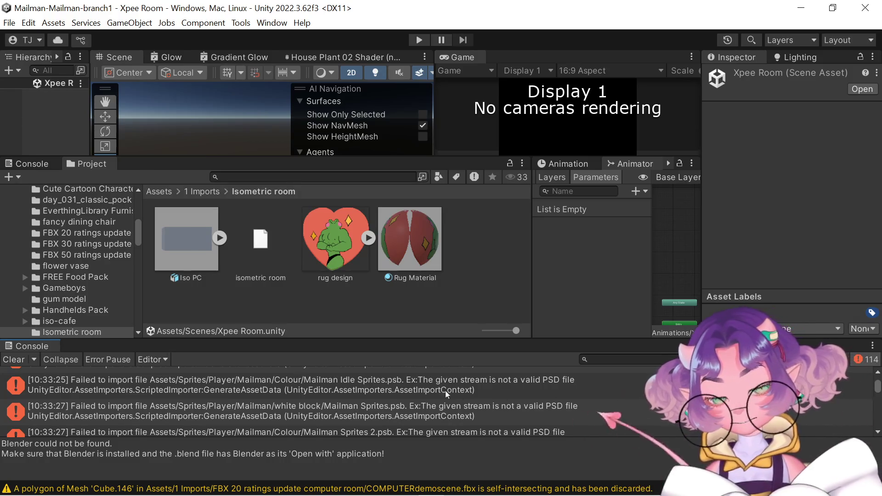
- Select the Xpee Room scene root in the Hierarchy and bring up its options
{"action": "left_click", "coordinate": [37, 84]}
{"action": "left_click", "coordinate": [207, 100]}
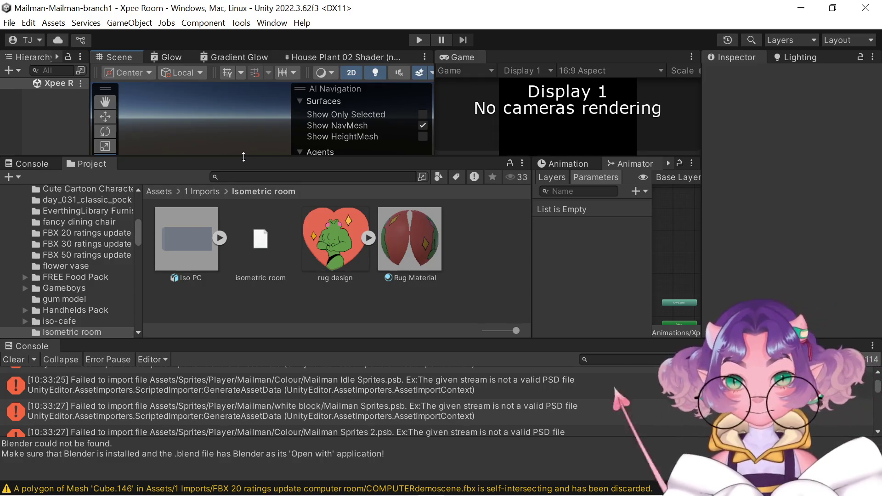
{"action": "left_click", "coordinate": [81, 84]}
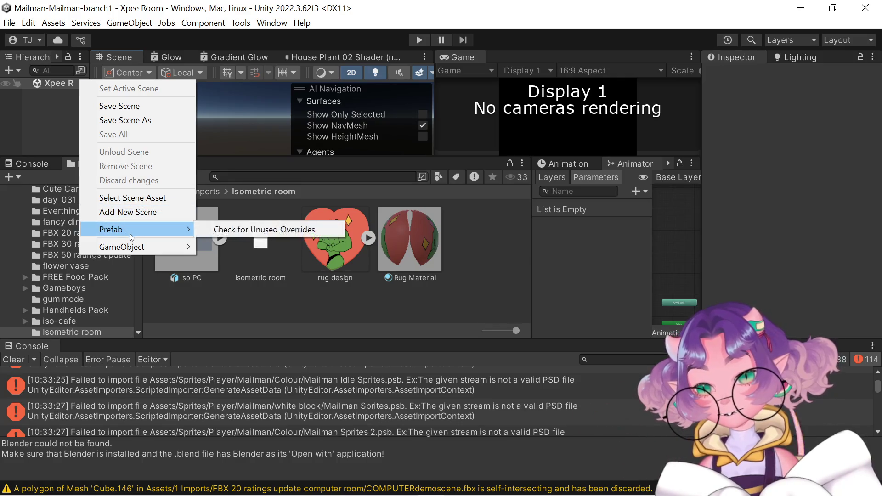
{"action": "left_click", "coordinate": [11, 124]}
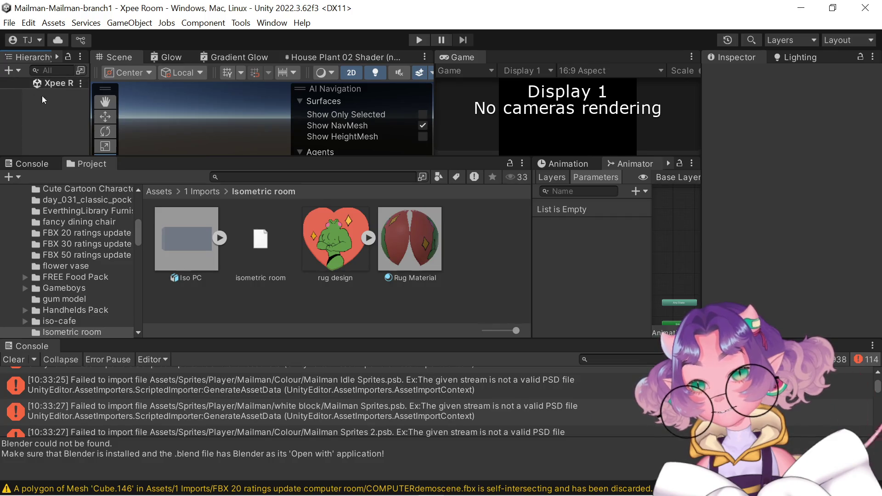
{"action": "left_click", "coordinate": [51, 86]}
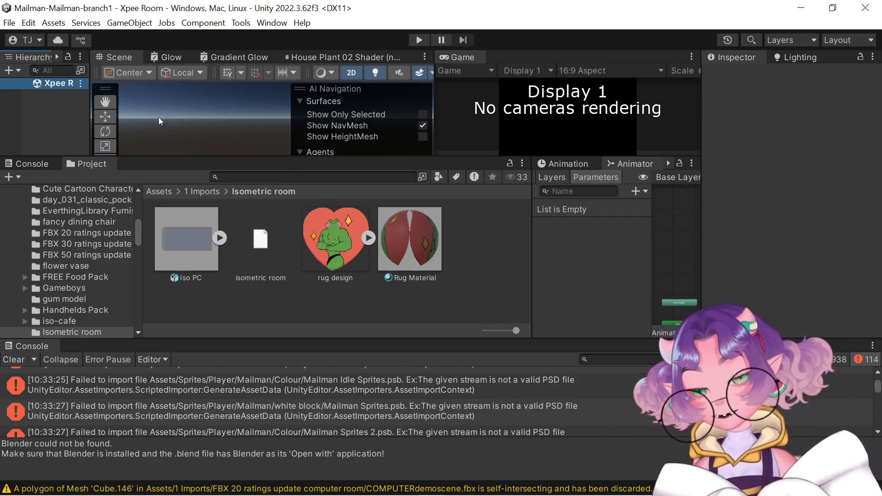
{"action": "left_click", "coordinate": [56, 93]}
{"action": "right_click", "coordinate": [59, 120]}
{"action": "left_click", "coordinate": [29, 119]}
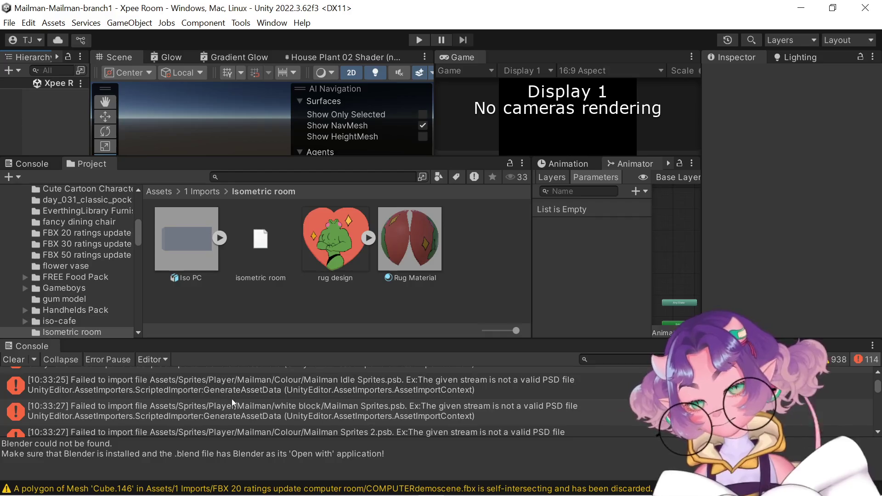
{"action": "left_click_drag", "start_coordinate": [274, 438], "coordinate": [282, 459]}
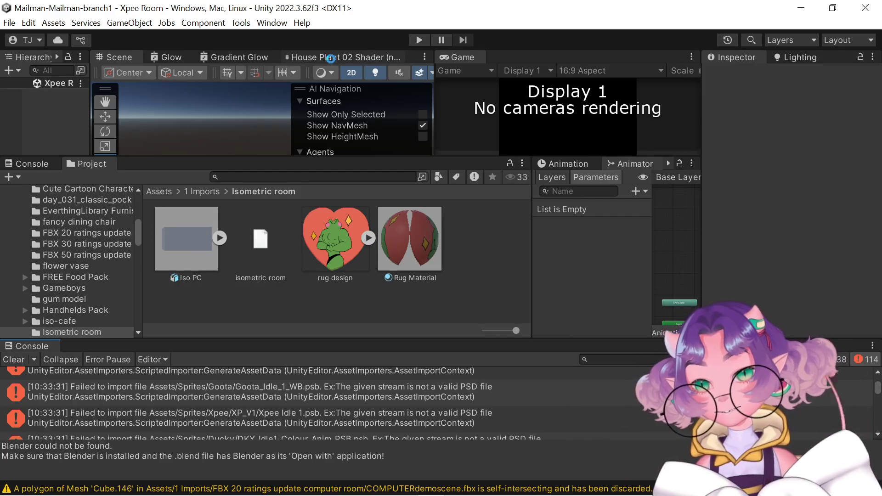
- Replace the House Plant 02 Shader graph with an enlarged Scene view using the Move tool
{"action": "left_click", "coordinate": [332, 60]}
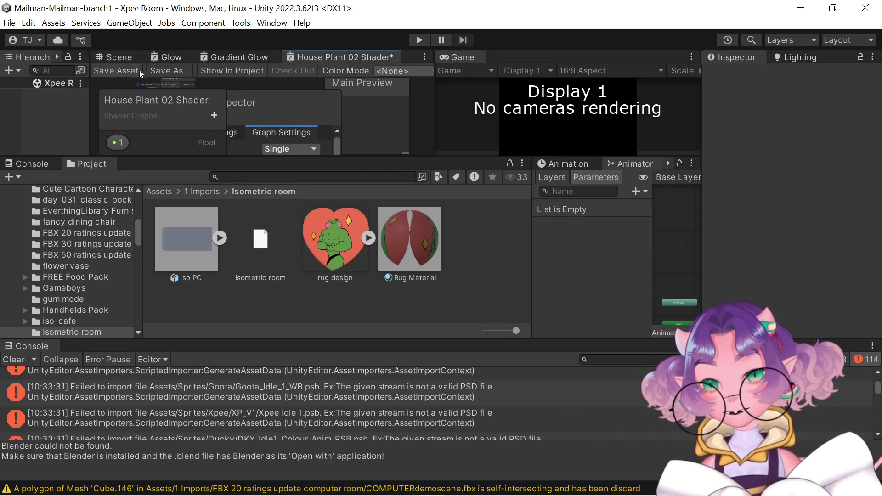
{"action": "left_click", "coordinate": [123, 59]}
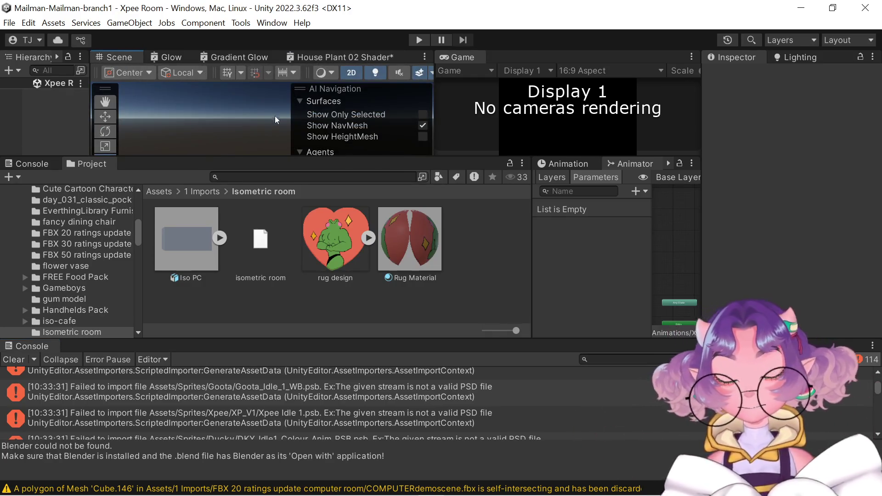
{"action": "left_click_drag", "start_coordinate": [272, 162], "coordinate": [274, 305]}
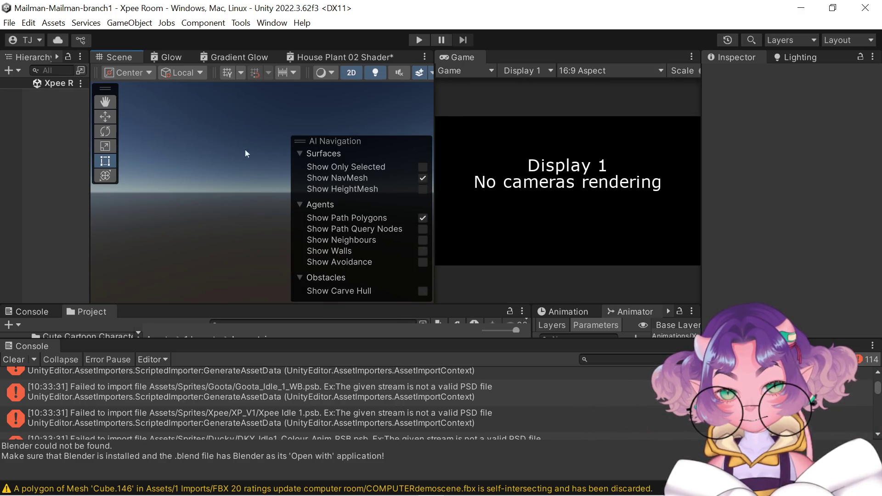
{"action": "left_click", "coordinate": [105, 117]}
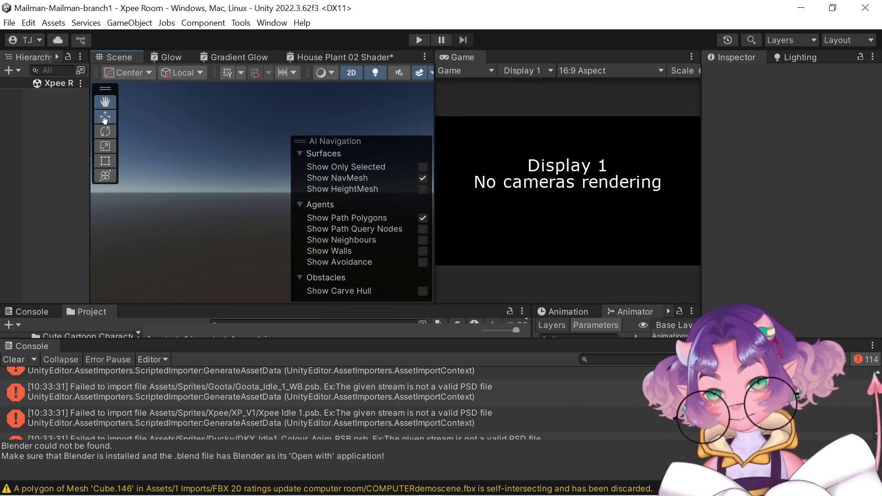
{"action": "left_click", "coordinate": [65, 84]}
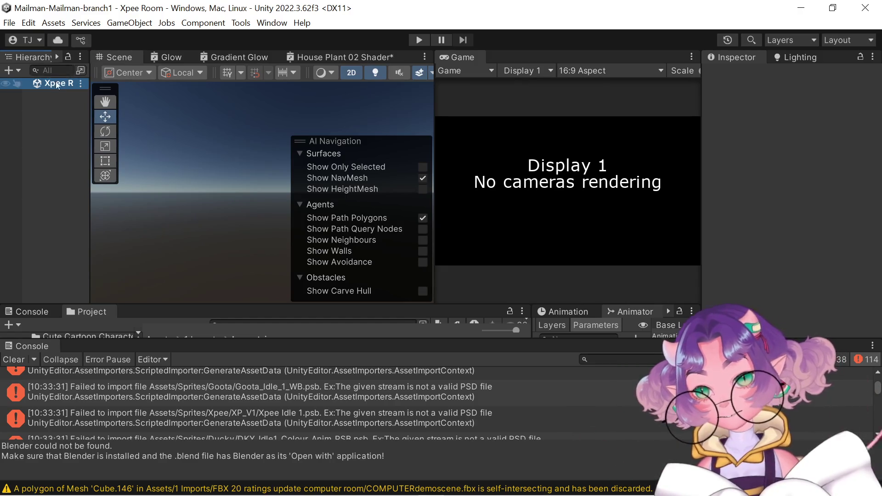
- Enlarge the Console messages, then return to the Project browser's top-level Assets folder
{"action": "left_click", "coordinate": [20, 312]}
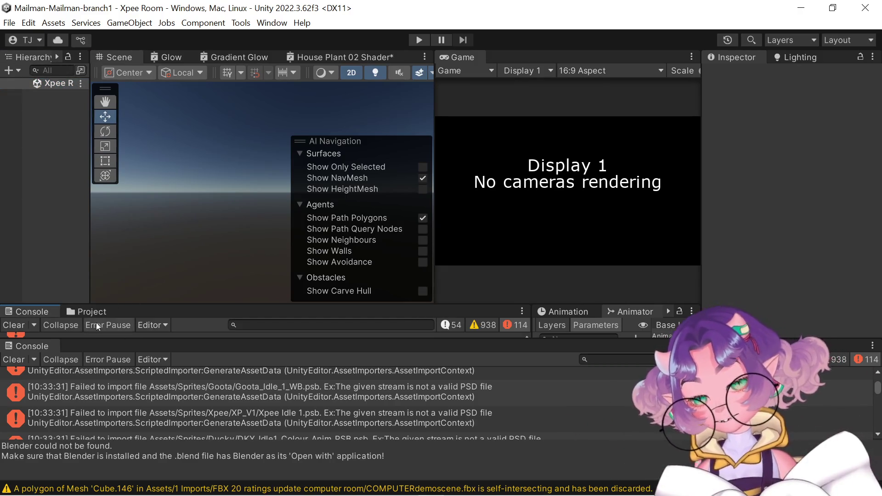
{"action": "left_click_drag", "start_coordinate": [184, 306], "coordinate": [188, 188]}
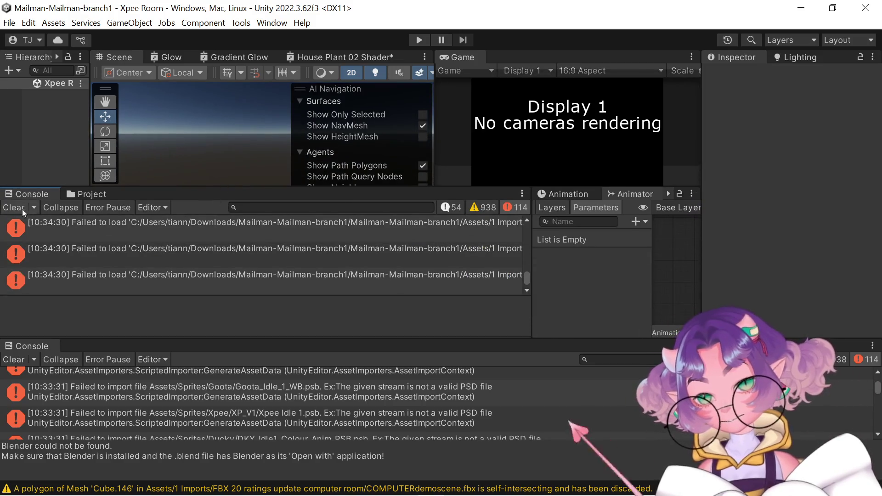
{"action": "left_click", "coordinate": [88, 195]}
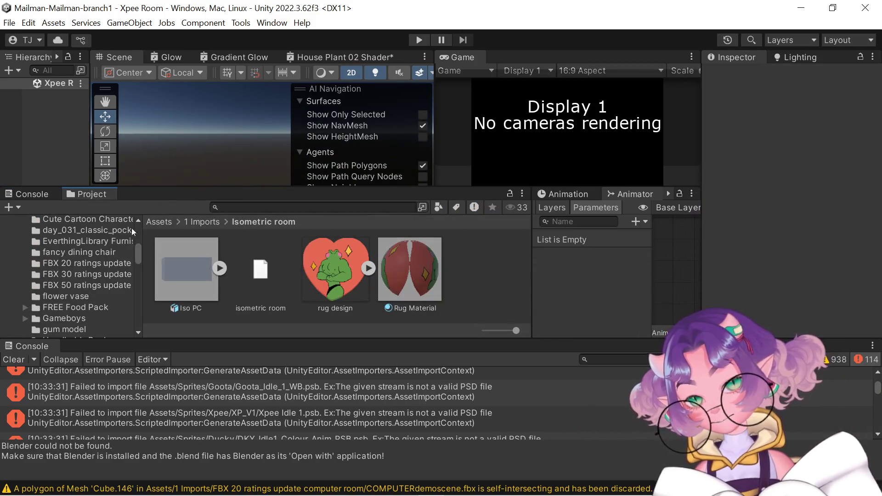
{"action": "left_click", "coordinate": [156, 221]}
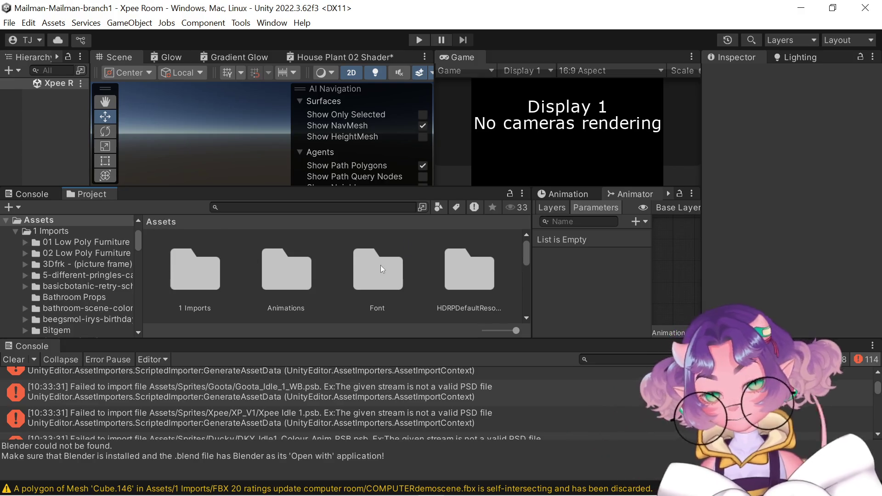
- Go into the Scenes folder and load the PostOffice scene
{"action": "scroll", "coordinate": [381, 266], "scroll_direction": "down", "scroll_amount": 1}
{"action": "scroll", "coordinate": [302, 285], "scroll_direction": "down", "scroll_amount": 2}
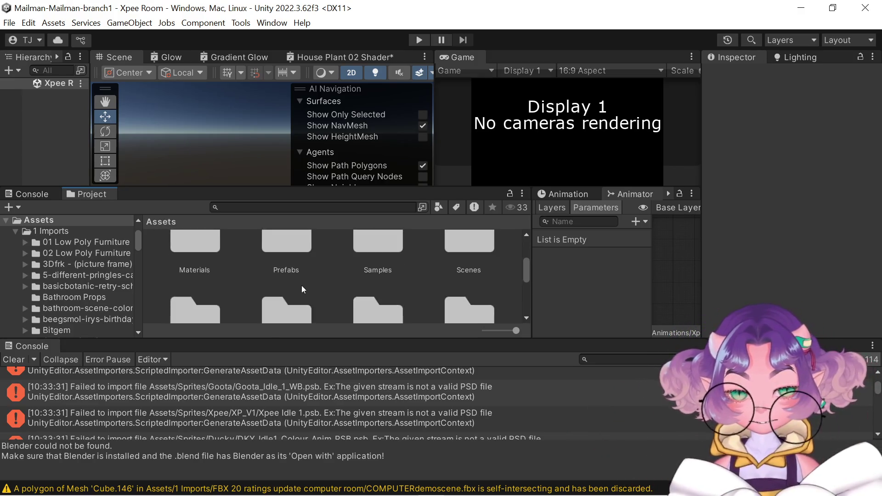
{"action": "double_click", "coordinate": [459, 242]}
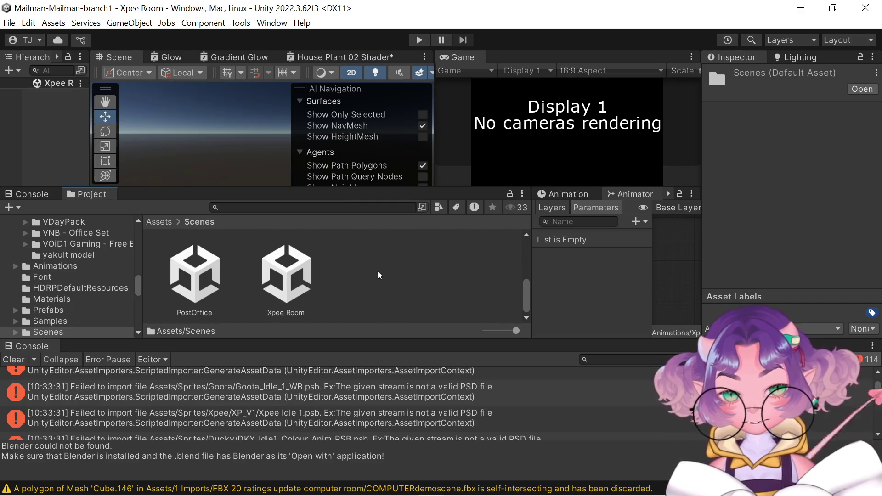
{"action": "double_click", "coordinate": [180, 279]}
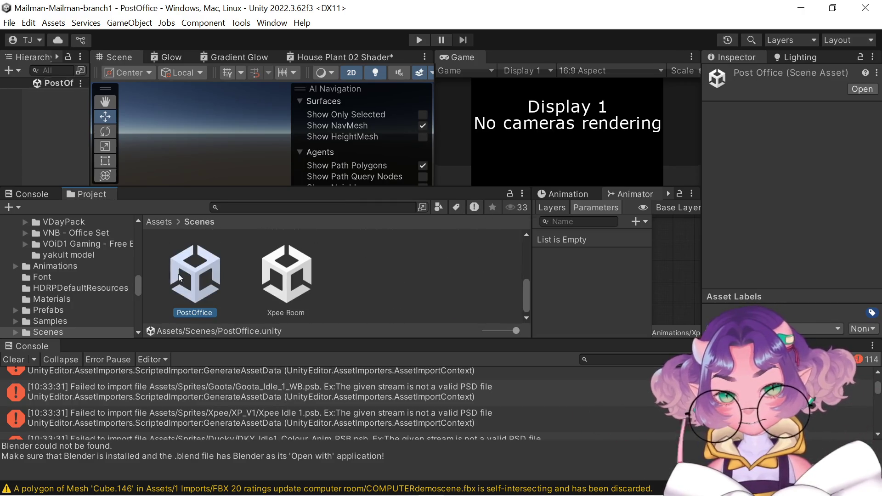
- Enlarge the asset area, open the Main Menu scene, and widen the scene view
{"action": "left_click_drag", "start_coordinate": [219, 188], "coordinate": [243, 72]}
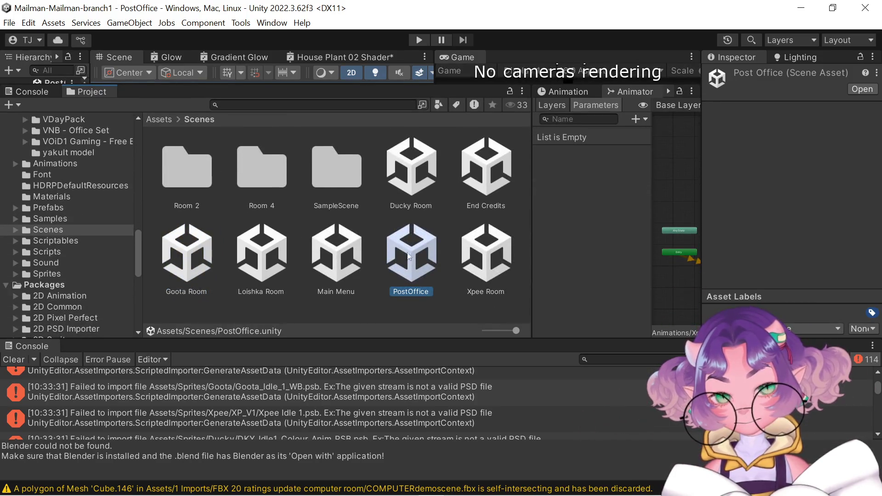
{"action": "left_click", "coordinate": [336, 269]}
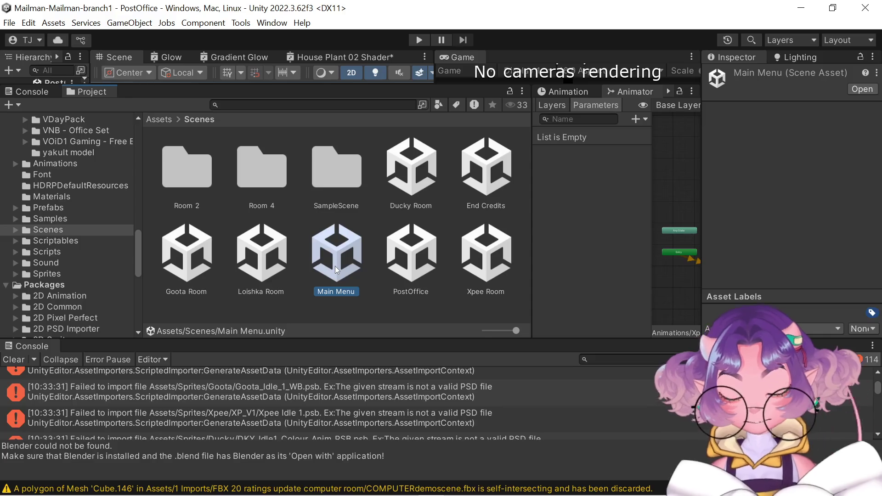
{"action": "double_click", "coordinate": [335, 266]}
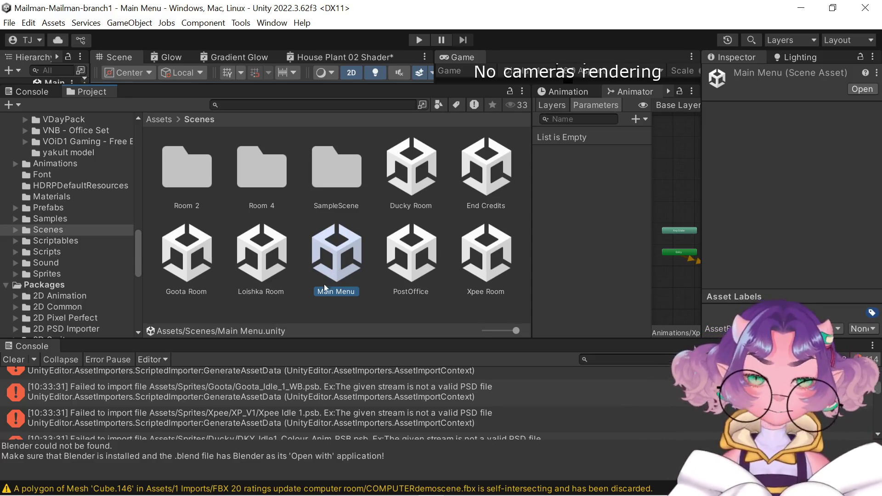
{"action": "mouse_move", "coordinate": [296, 87]}
{"action": "left_mouse_down"}
{"action": "mouse_move", "coordinate": [294, 273]}
{"action": "mouse_move", "coordinate": [337, 78]}
{"action": "left_mouse_up"}
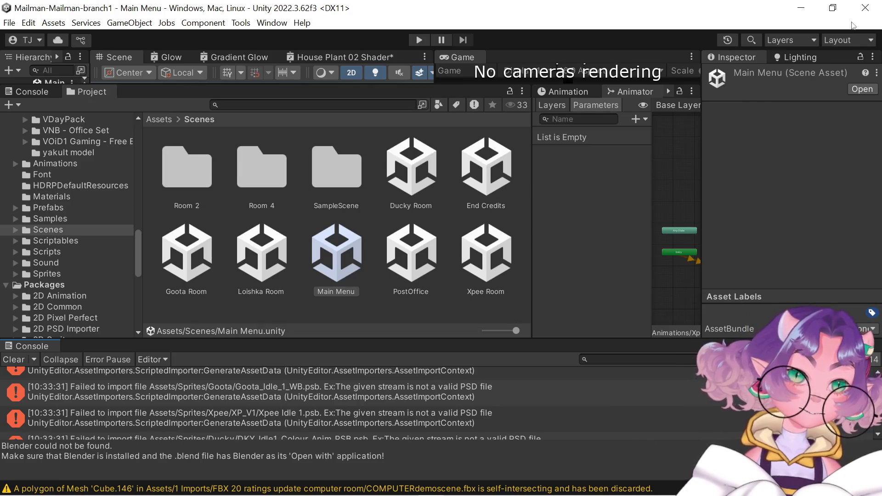
{"action": "left_click", "coordinate": [843, 164]}
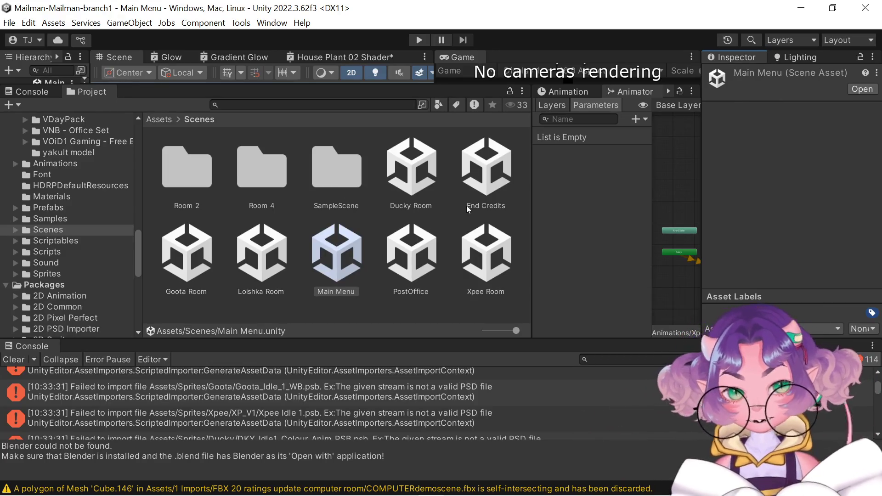
- Save the Main Menu scene, then close Unity, saving the House Plant 02 Shader changes
{"action": "left_click", "coordinate": [13, 24]}
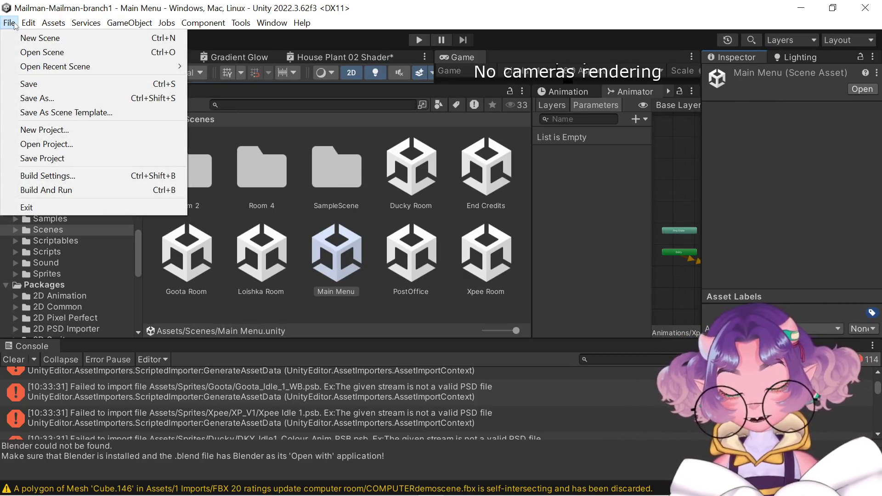
{"action": "left_click", "coordinate": [28, 83]}
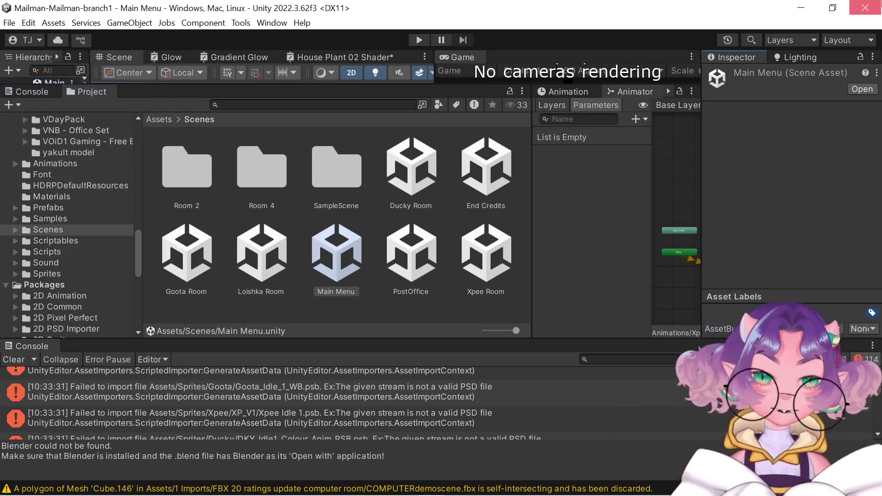
{"action": "left_click", "coordinate": [865, 8]}
{"action": "left_click", "coordinate": [429, 298]}
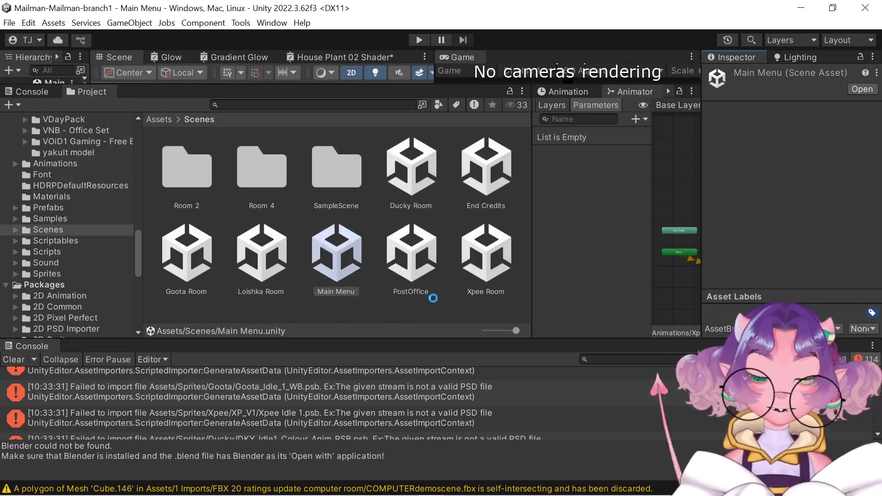